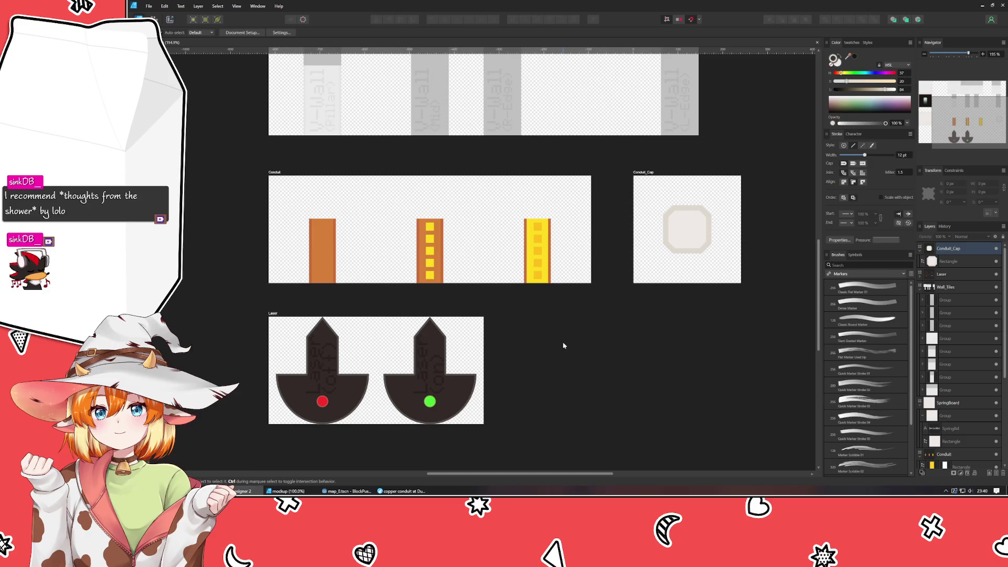
# Draw a new artboard in empty canvas, 480 px wide, with a vertical guide at X 241 px
pyautogui.moveTo(555, 375); pyautogui.dragTo(570, 333)
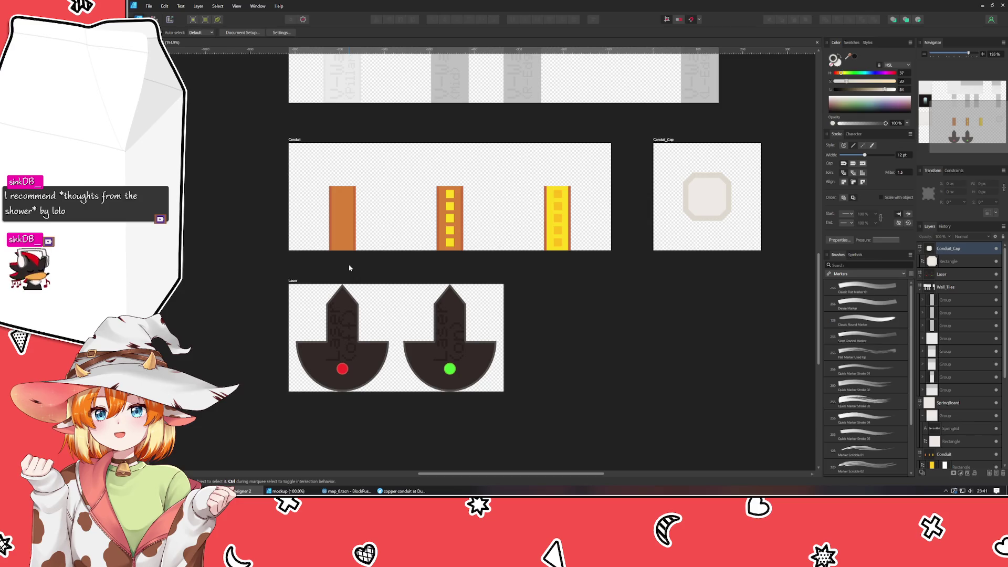
pyautogui.moveTo(368, 221)
pyautogui.mouseDown()
pyautogui.moveTo(458, 383)
pyautogui.moveTo(439, 414)
pyautogui.moveTo(442, 434)
pyautogui.moveTo(433, 251)
pyautogui.moveTo(441, 175)
pyautogui.mouseUp()
pyautogui.scroll(-2, 442, 420)
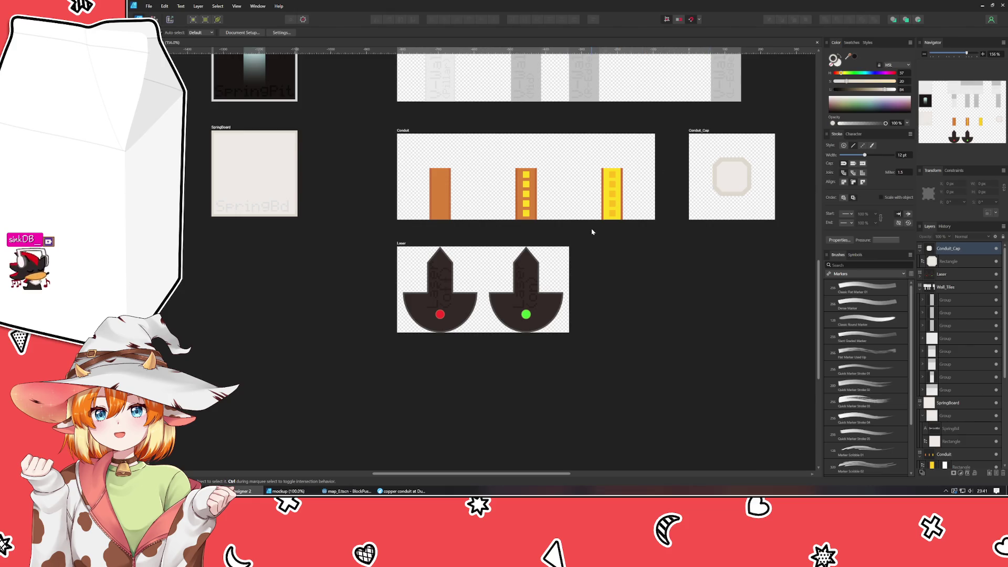
pyautogui.moveTo(592, 231)
pyautogui.mouseDown()
pyautogui.moveTo(488, 278)
pyautogui.moveTo(381, 400)
pyautogui.mouseUp()
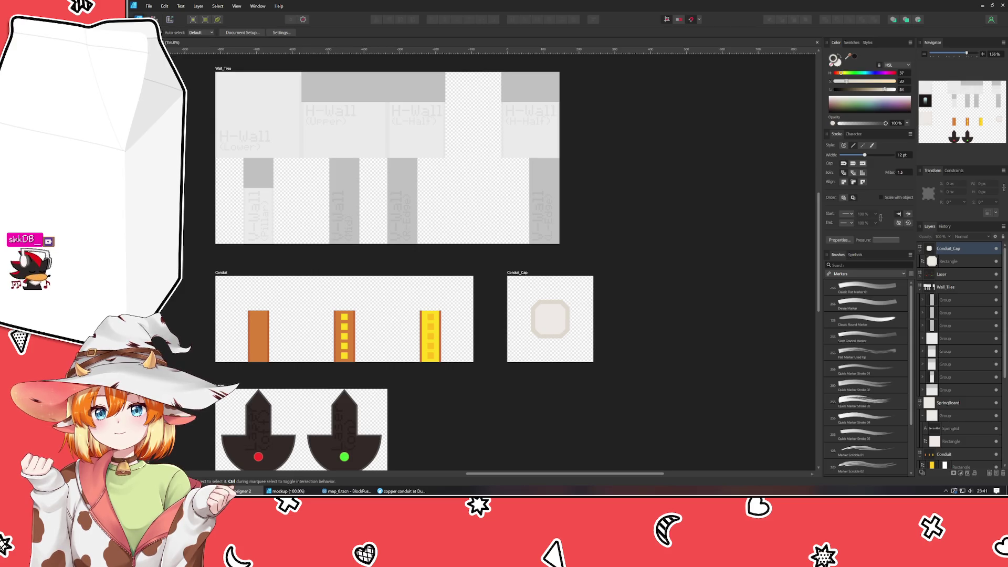
pyautogui.press('a')
pyautogui.moveTo(506, 439); pyautogui.dragTo(441, 331)
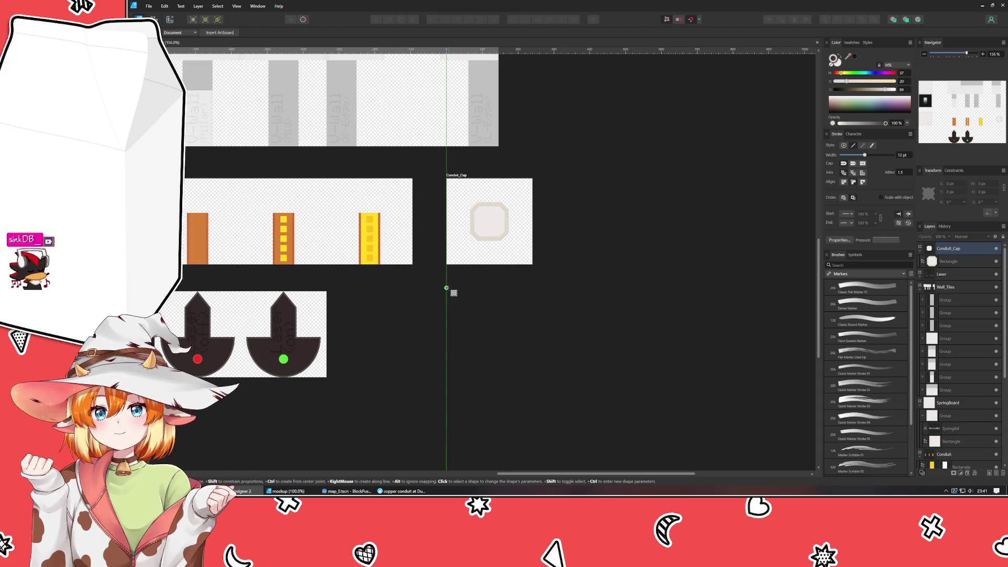
pyautogui.moveTo(447, 291)
pyautogui.mouseDown()
pyautogui.moveTo(683, 394)
pyautogui.moveTo(624, 368)
pyautogui.moveTo(634, 381)
pyautogui.mouseUp()
pyautogui.click(988, 183)
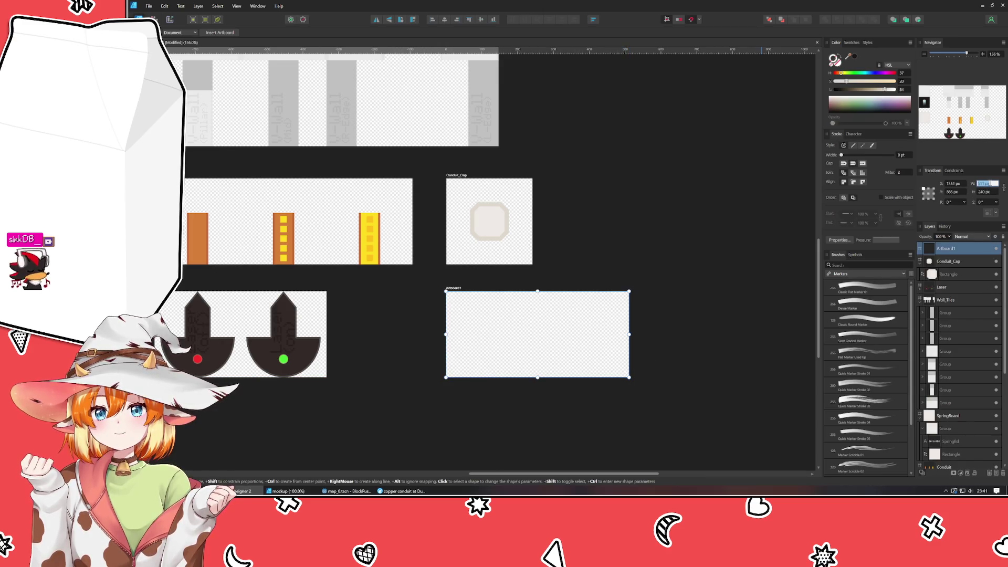
pyautogui.write('480')
pyautogui.press('Return')
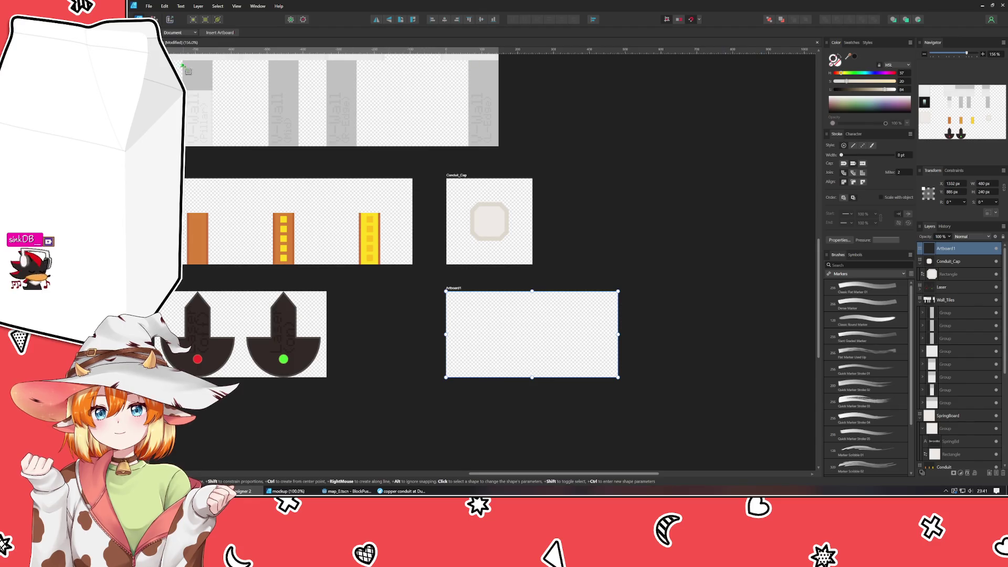
pyautogui.moveTo(165, 168)
pyautogui.mouseDown()
pyautogui.moveTo(315, 178)
pyautogui.moveTo(483, 215)
pyautogui.moveTo(533, 254)
pyautogui.moveTo(533, 322)
pyautogui.mouseUp()
pyautogui.press('m')
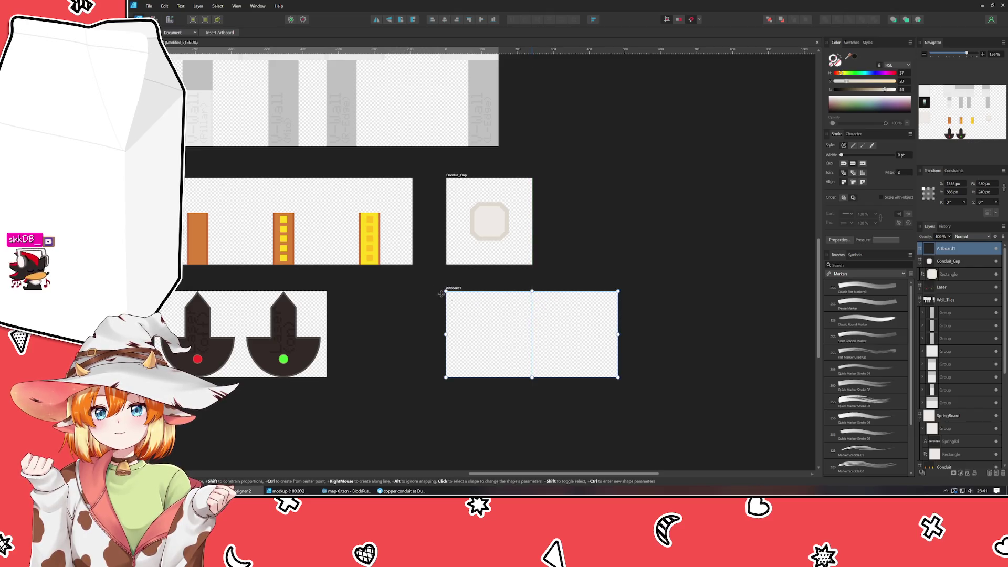
# Move the new artboard to sit beside the Conduit_Cap artboard
pyautogui.press('v')
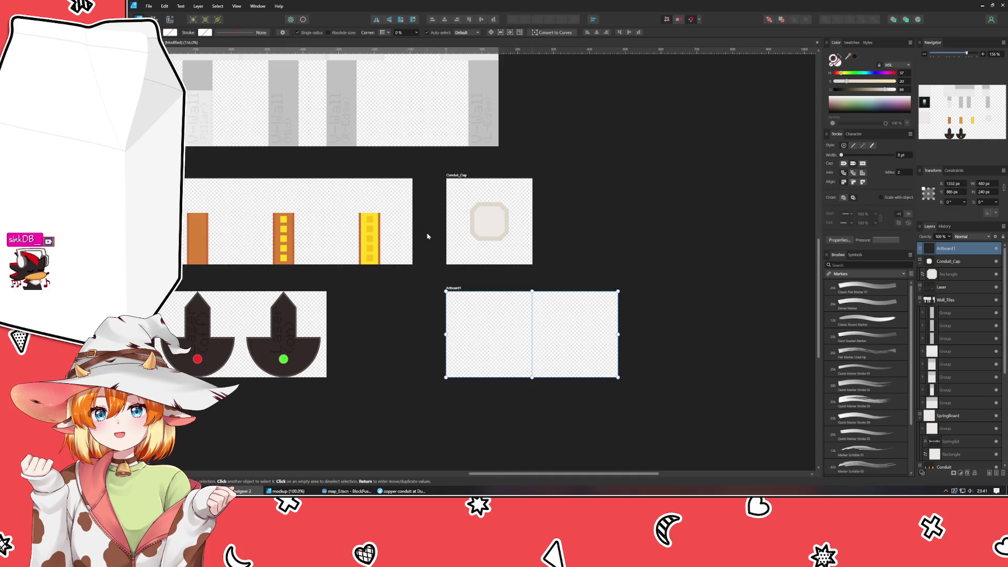
pyautogui.moveTo(458, 290); pyautogui.dragTo(443, 288)
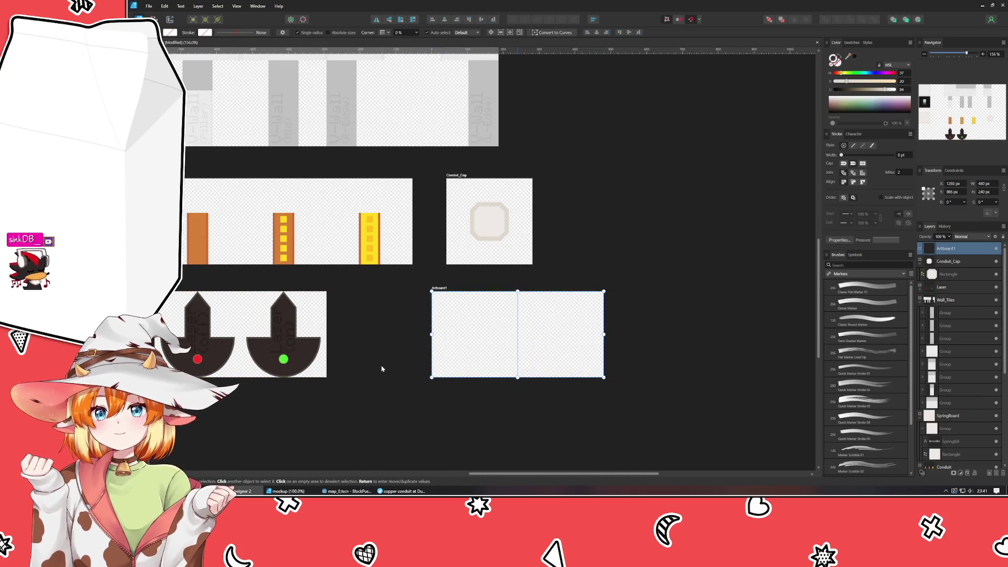
pyautogui.click(418, 342)
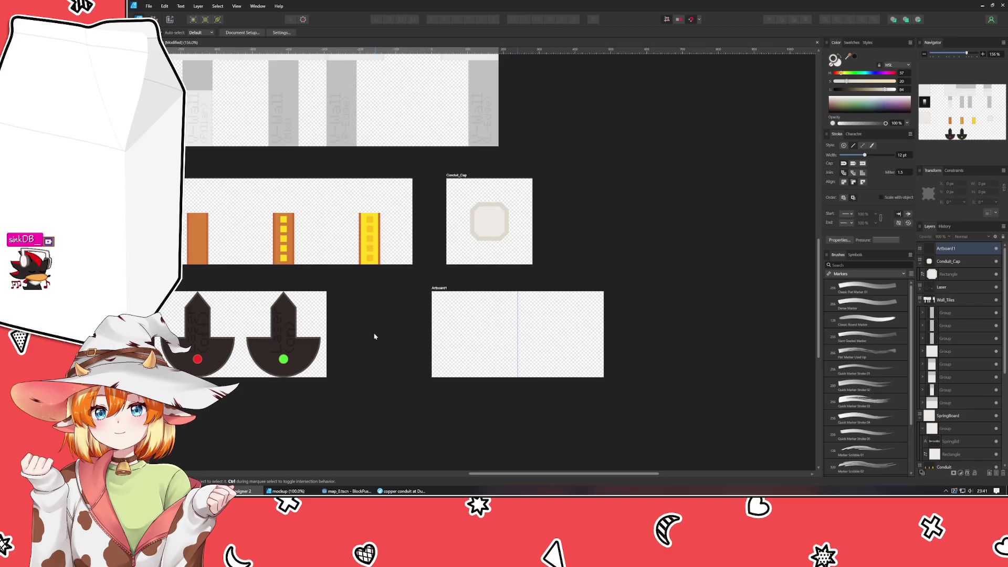
pyautogui.moveTo(374, 336)
pyautogui.mouseDown()
pyautogui.moveTo(416, 317)
pyautogui.moveTo(419, 339)
pyautogui.moveTo(380, 349)
pyautogui.mouseUp()
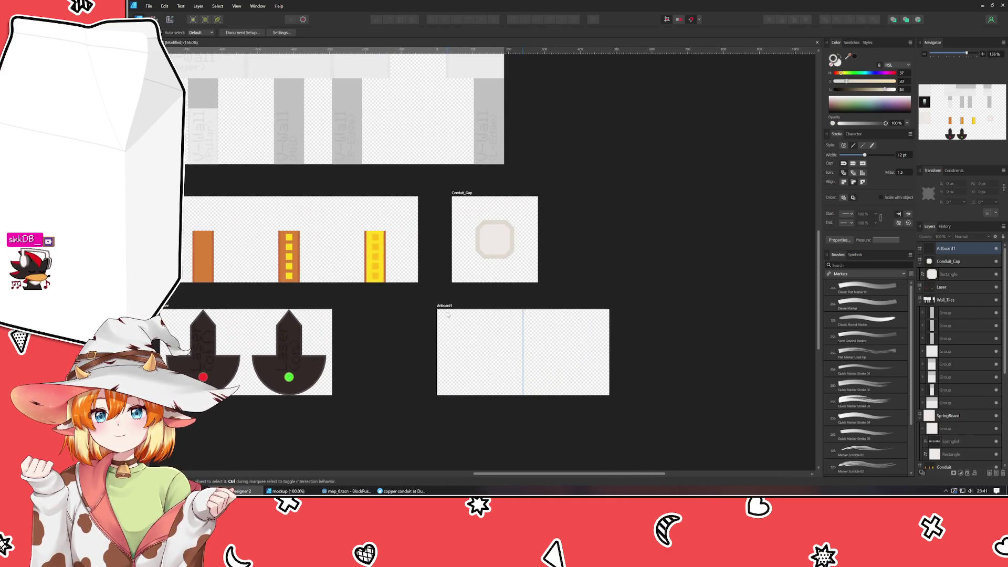
pyautogui.moveTo(446, 306)
pyautogui.mouseDown()
pyautogui.moveTo(580, 181)
pyautogui.moveTo(570, 194)
pyautogui.mouseUp()
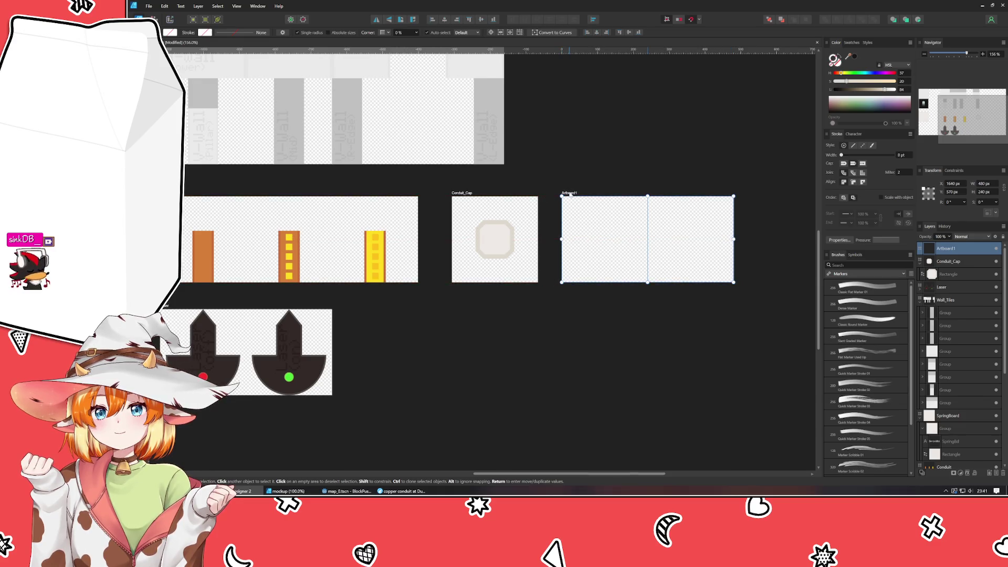
pyautogui.moveTo(576, 151); pyautogui.dragTo(459, 223)
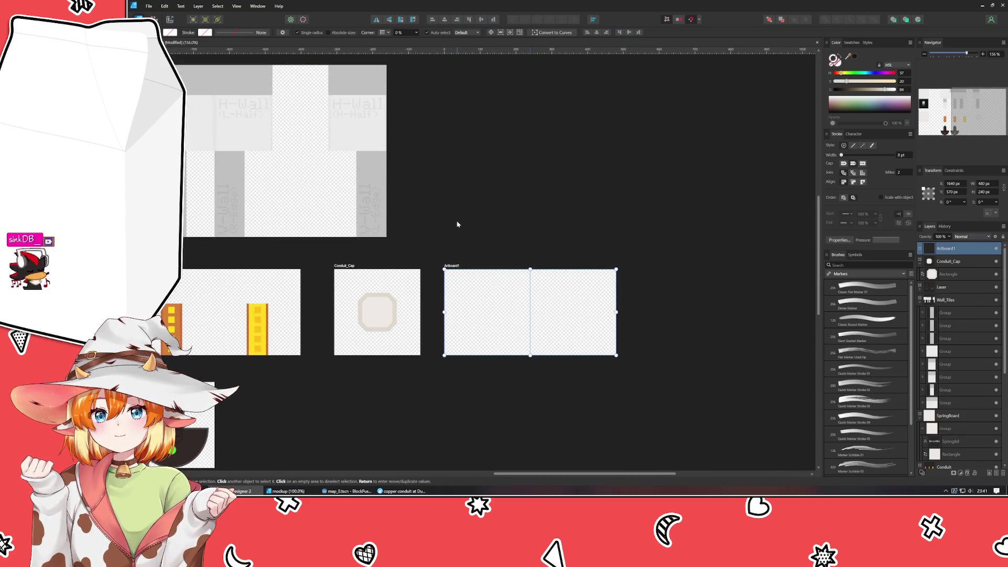
# Name the new artboard Power_Bank and zoom in on it
pyautogui.doubleClick(463, 272)
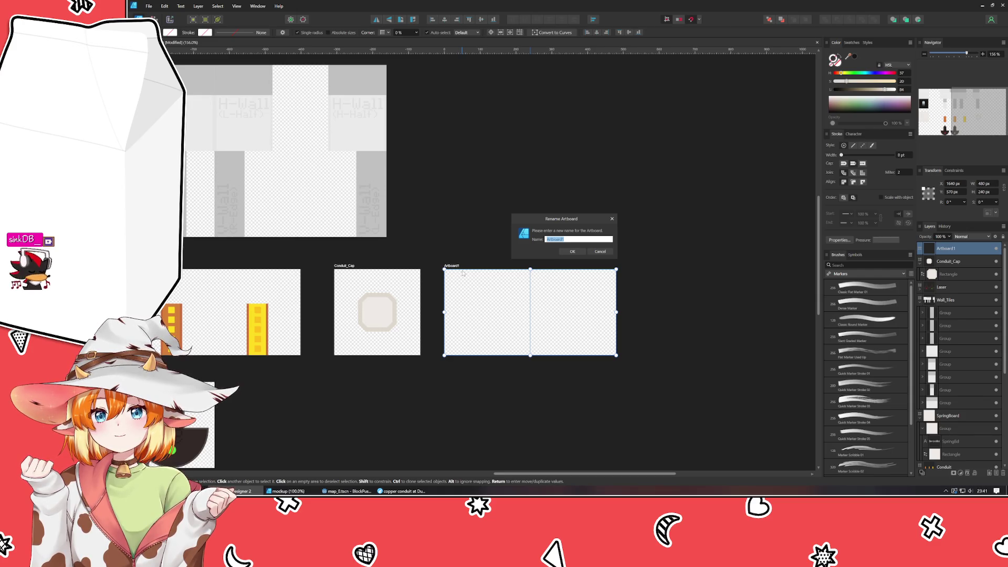
pyautogui.write('Power_Bank')
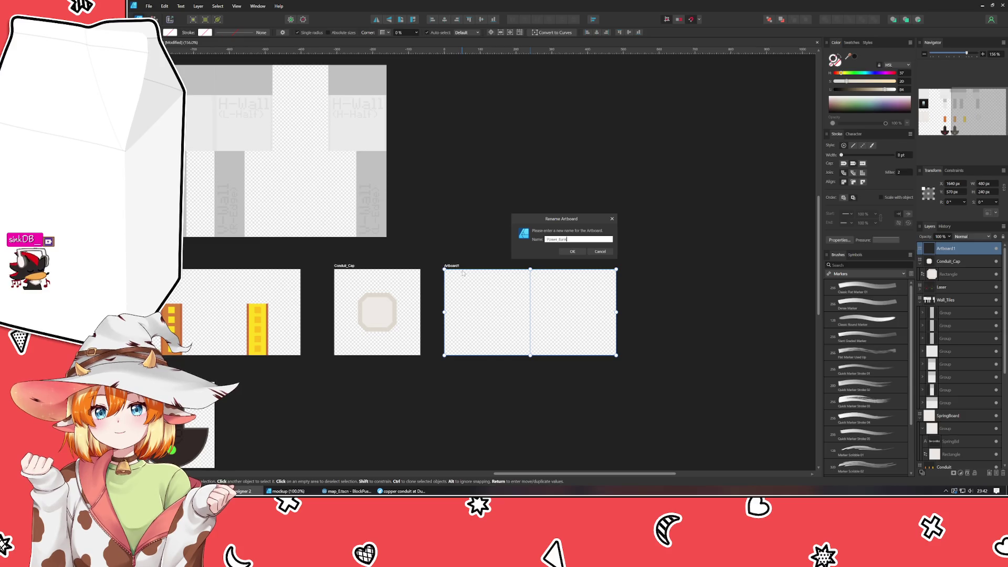
pyautogui.press('Return')
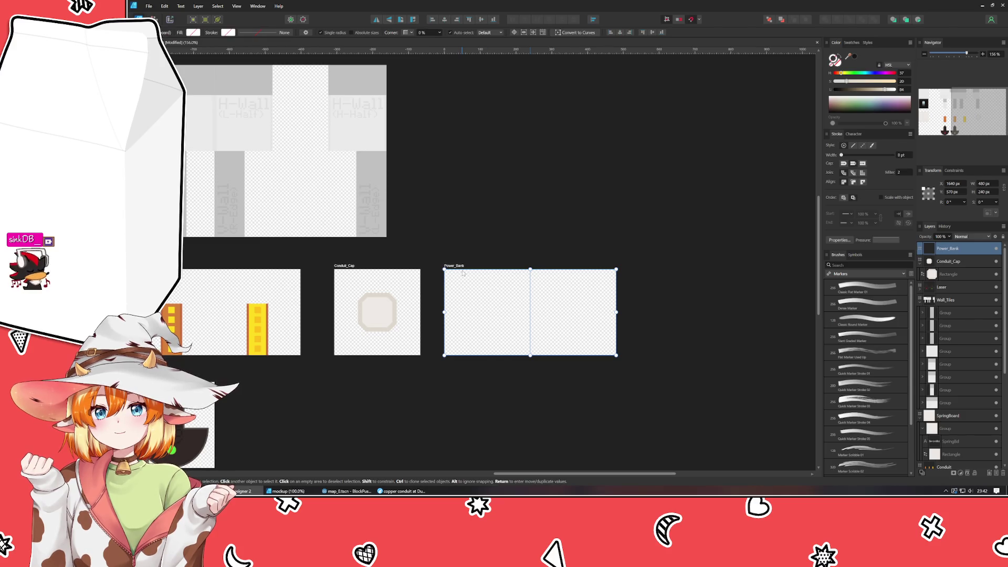
pyautogui.scroll(2, 479, 321)
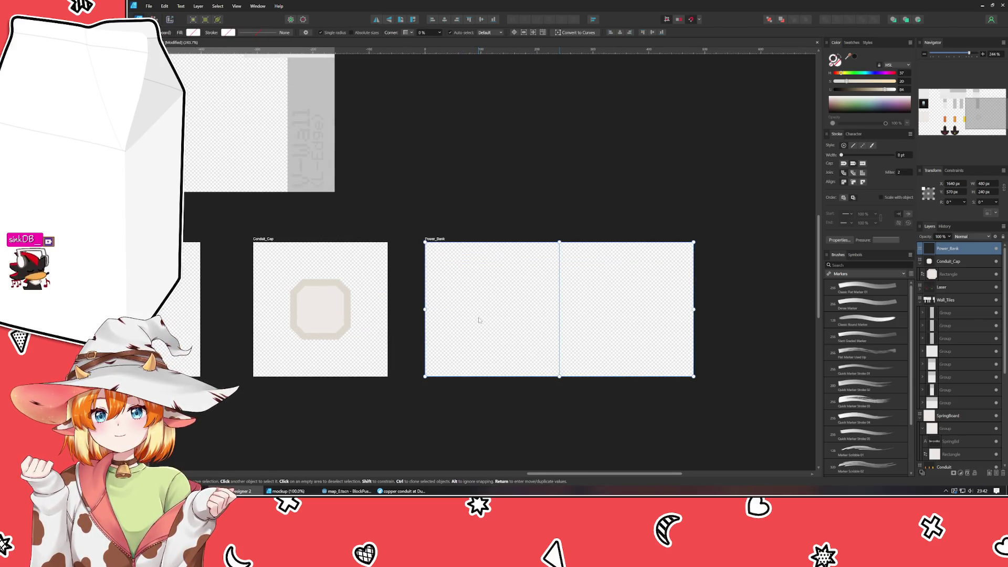
pyautogui.hscroll(1, 321, 195)
pyautogui.press('m')
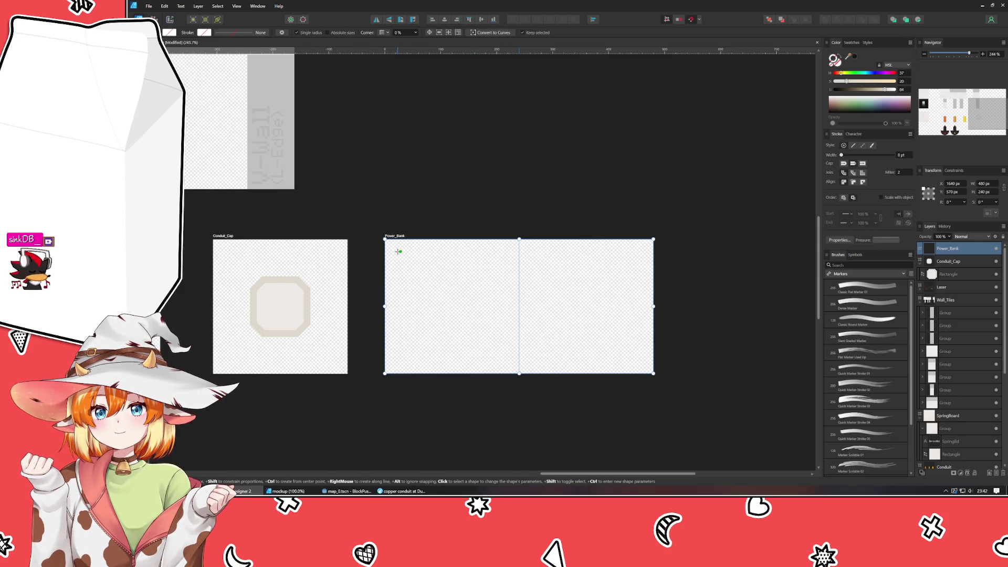
# Draw a 208 × 208 px square at 0° rotation and snap it to X 16, Y 16
pyautogui.moveTo(400, 250); pyautogui.dragTo(508, 363)
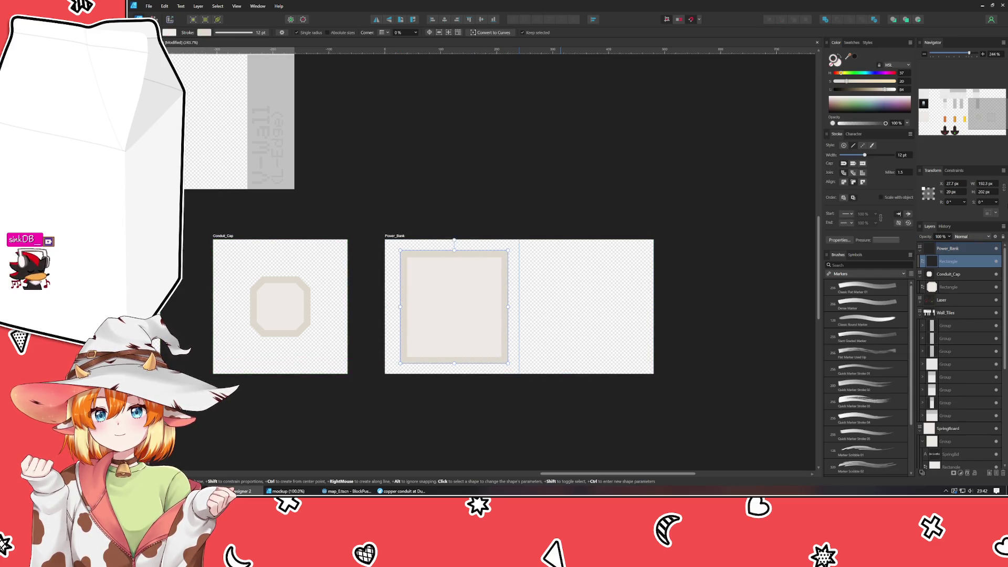
pyautogui.click(990, 183)
pyautogui.write('208')
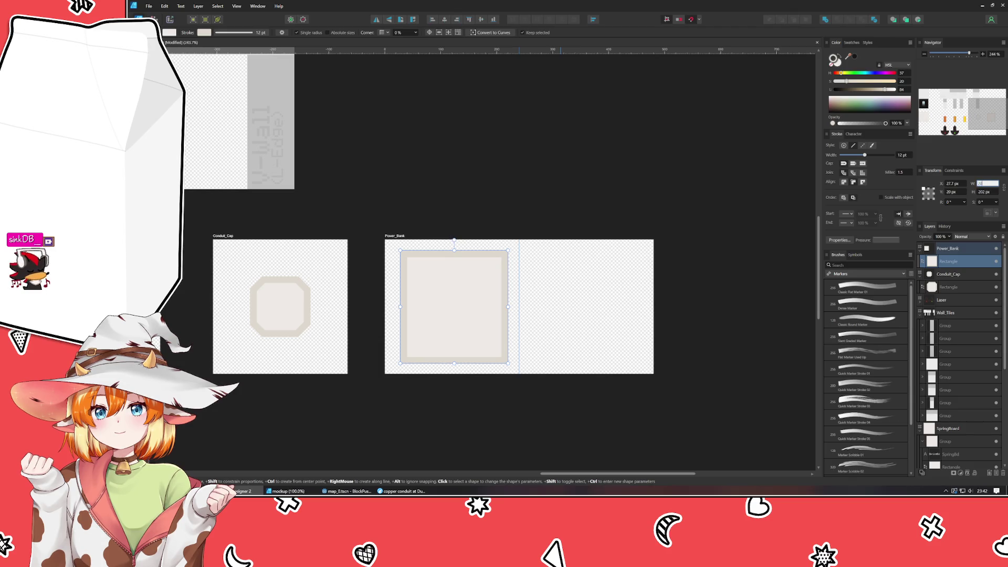
pyautogui.press('Tab')
pyautogui.write('20')
pyautogui.press('Tab')
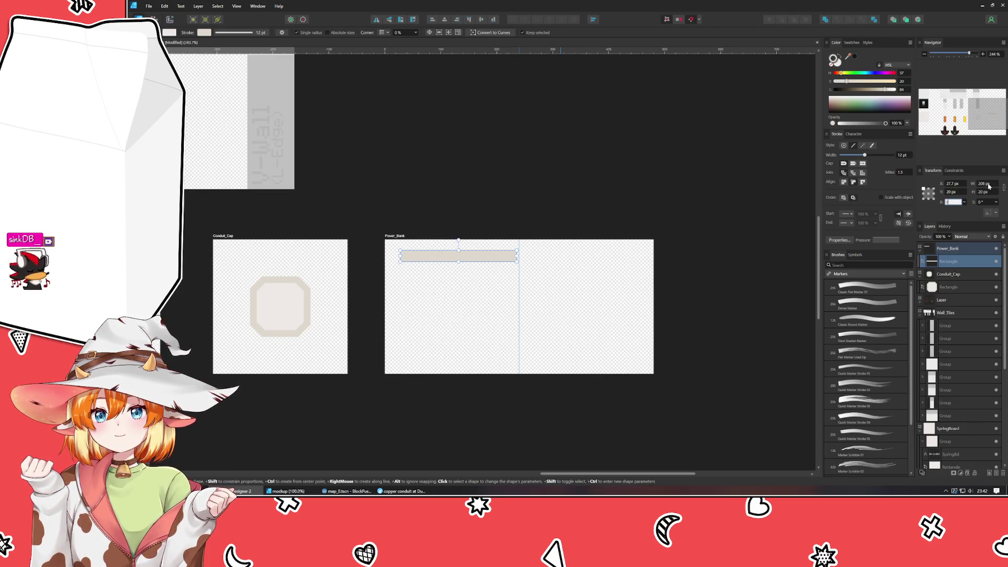
pyautogui.write('8')
pyautogui.press('Return')
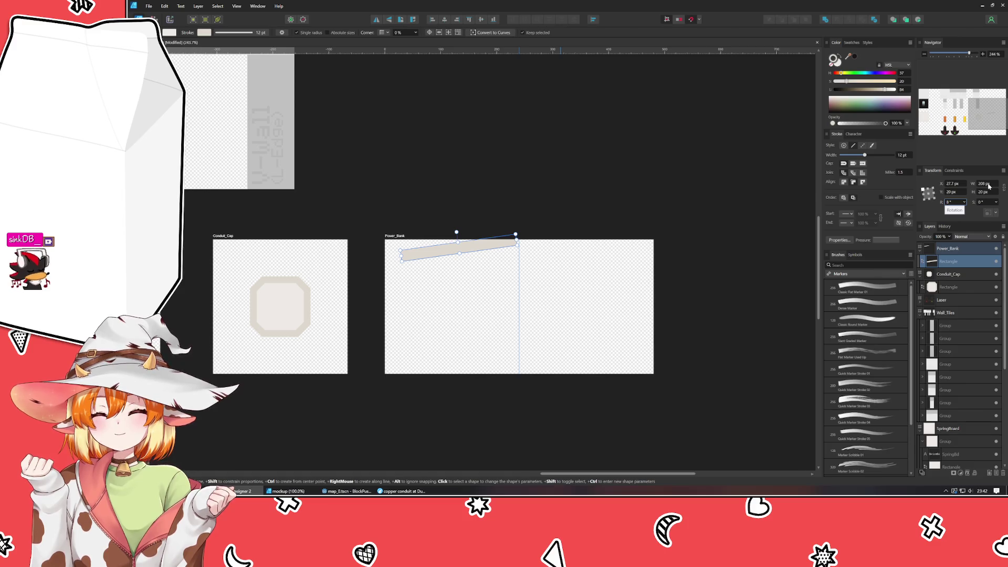
pyautogui.write('0')
pyautogui.press('Return')
pyautogui.hotkey('shift', 'Tab')
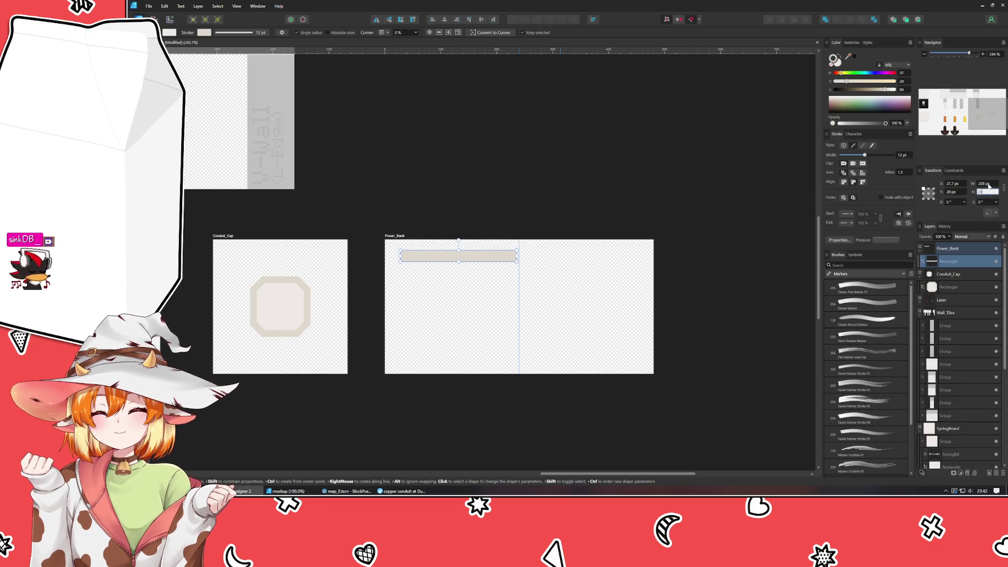
pyautogui.write('208')
pyautogui.press('Return')
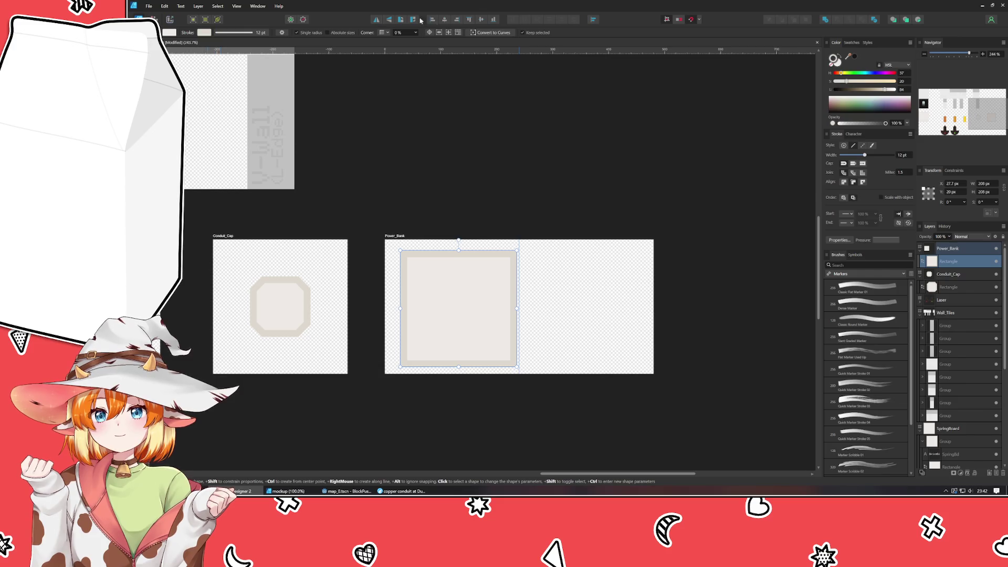
pyautogui.press('v')
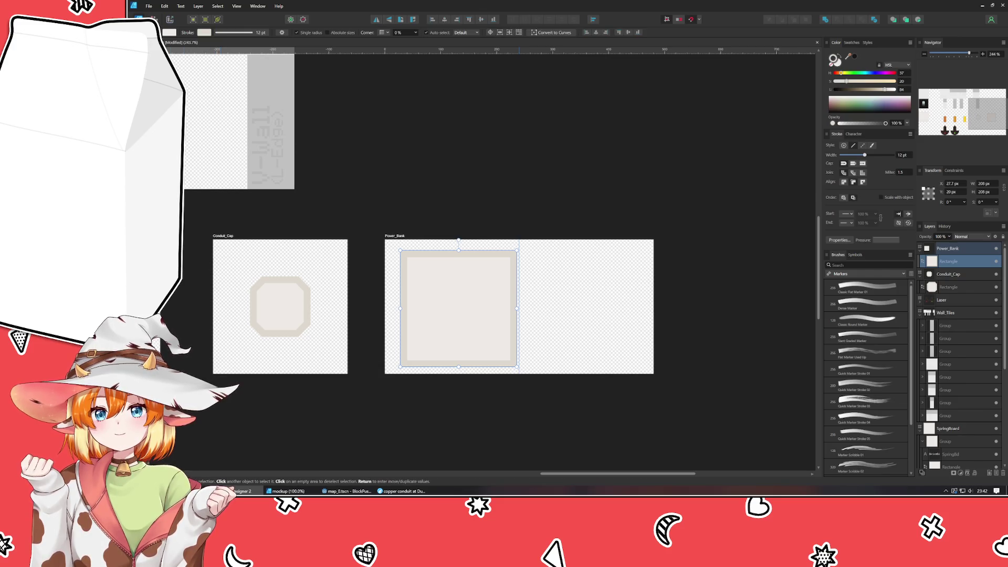
pyautogui.moveTo(451, 311); pyautogui.dragTo(441, 310)
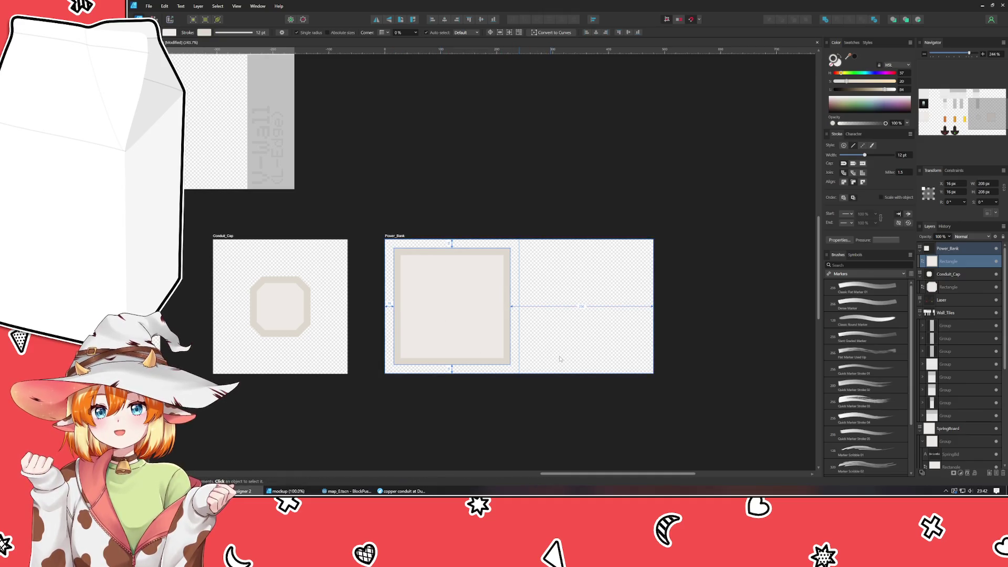
# Lower the border's lightness to near-black with a hue tweak, then darken the fill to match
pyautogui.scroll(2, 417, 378)
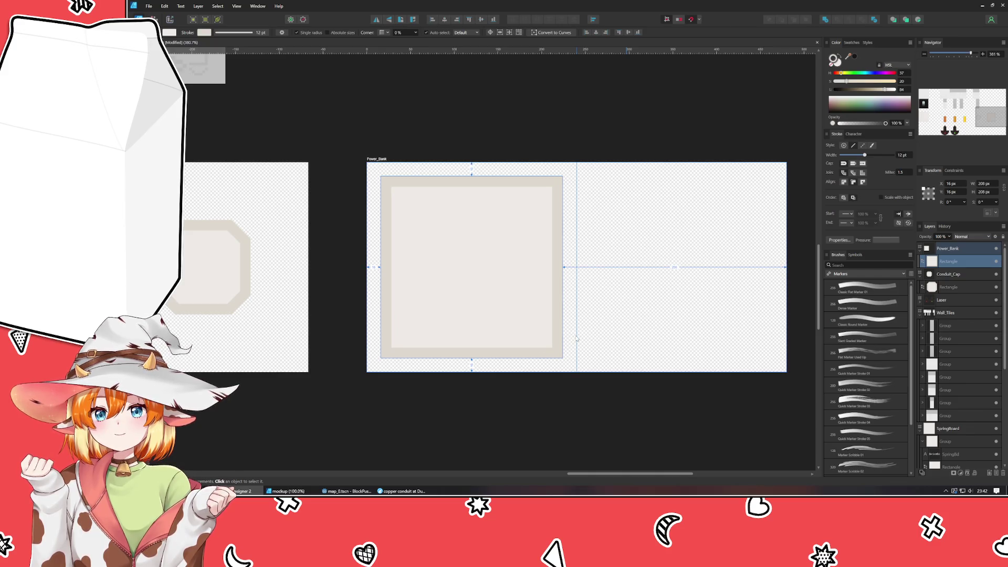
pyautogui.click(840, 89)
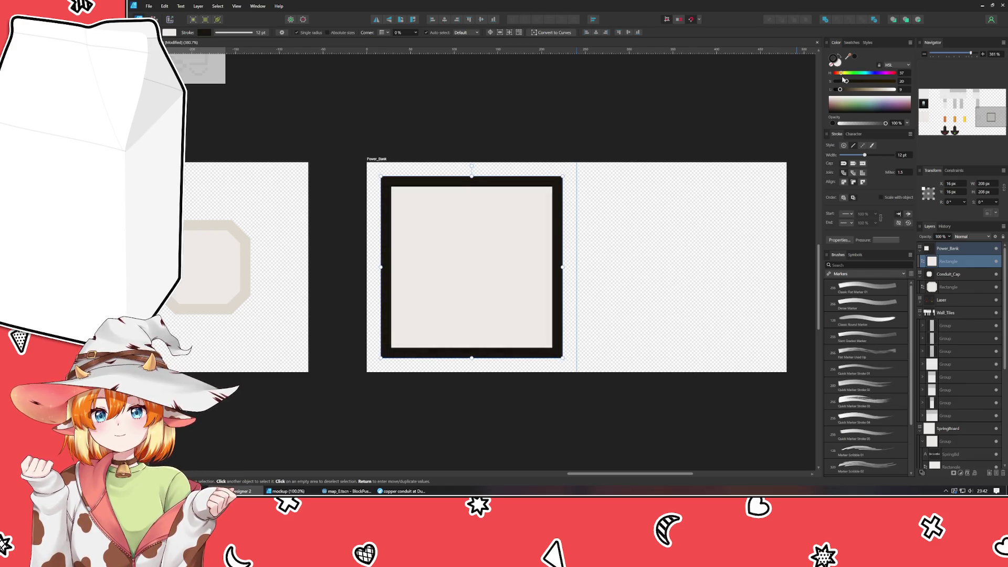
pyautogui.moveTo(841, 74); pyautogui.dragTo(845, 75)
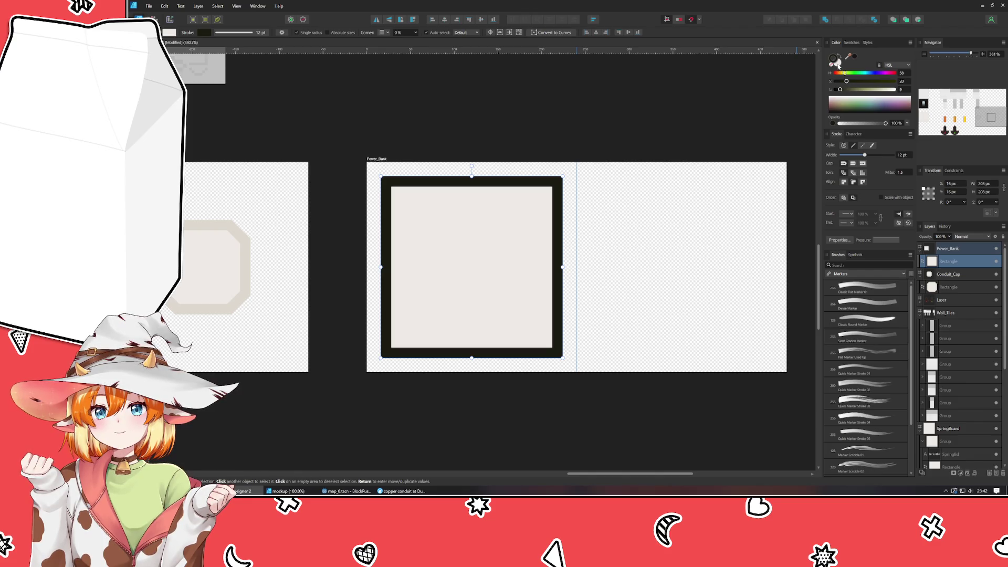
pyautogui.click(835, 59)
pyautogui.moveTo(843, 74); pyautogui.dragTo(843, 93)
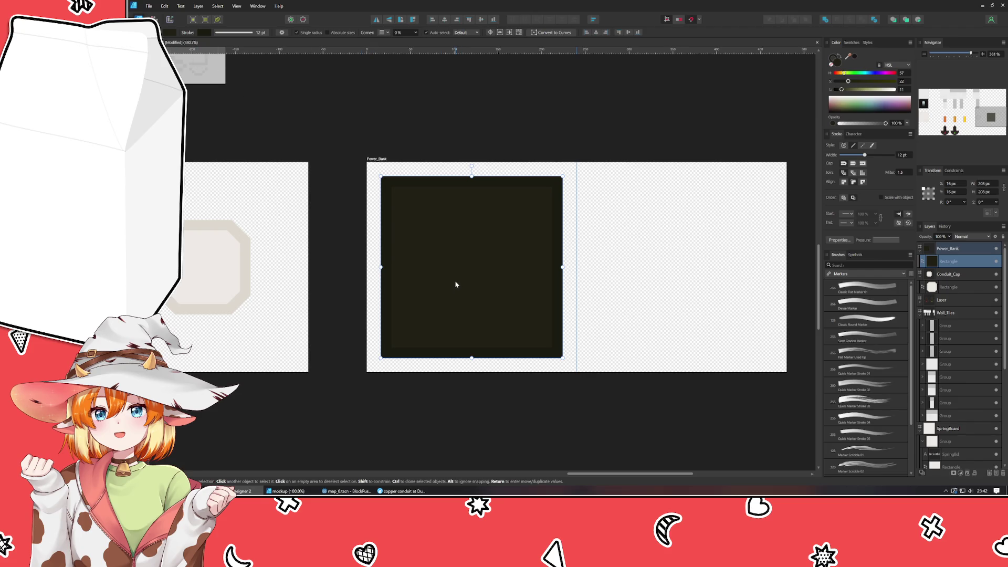
# Resize the Power_Bank artboard to W 240 px and H 480 px
pyautogui.click(738, 292)
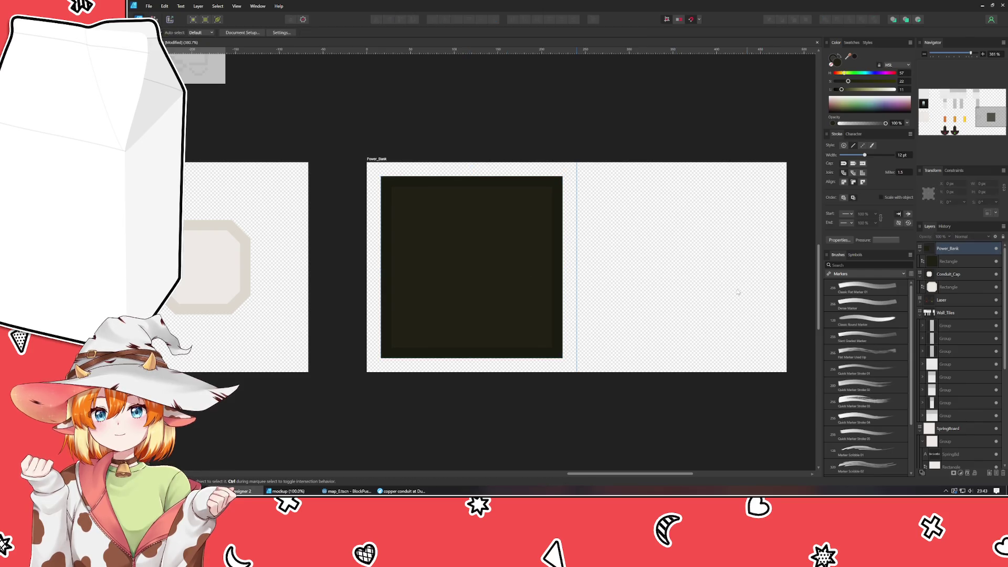
pyautogui.click(381, 160)
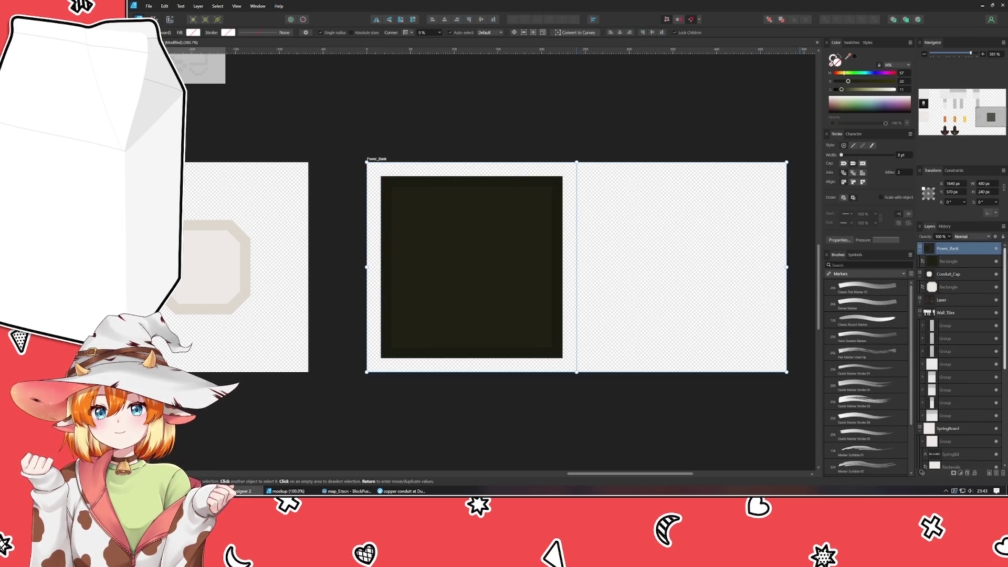
pyautogui.click(985, 184)
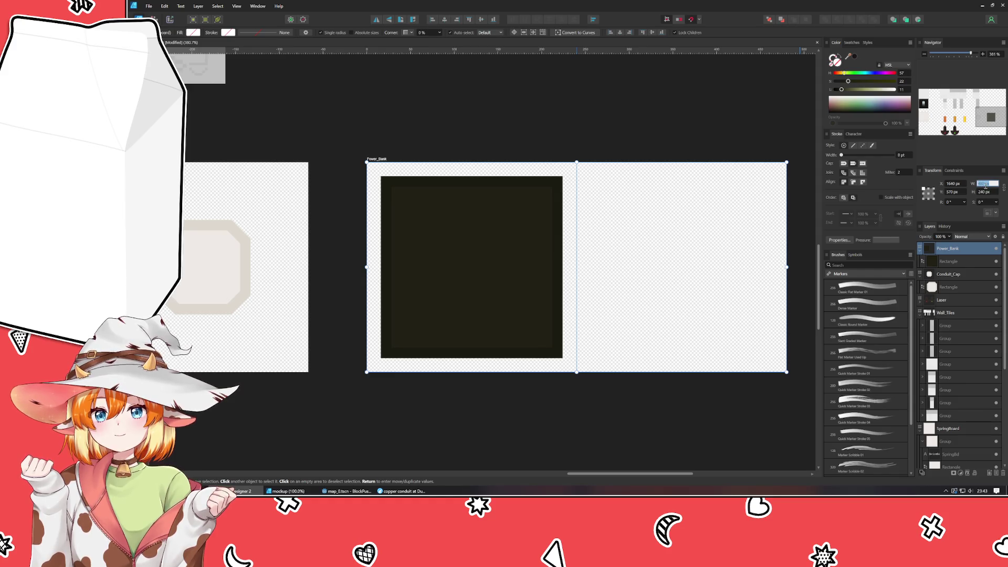
pyautogui.write('240')
pyautogui.press('Tab')
pyautogui.write('480')
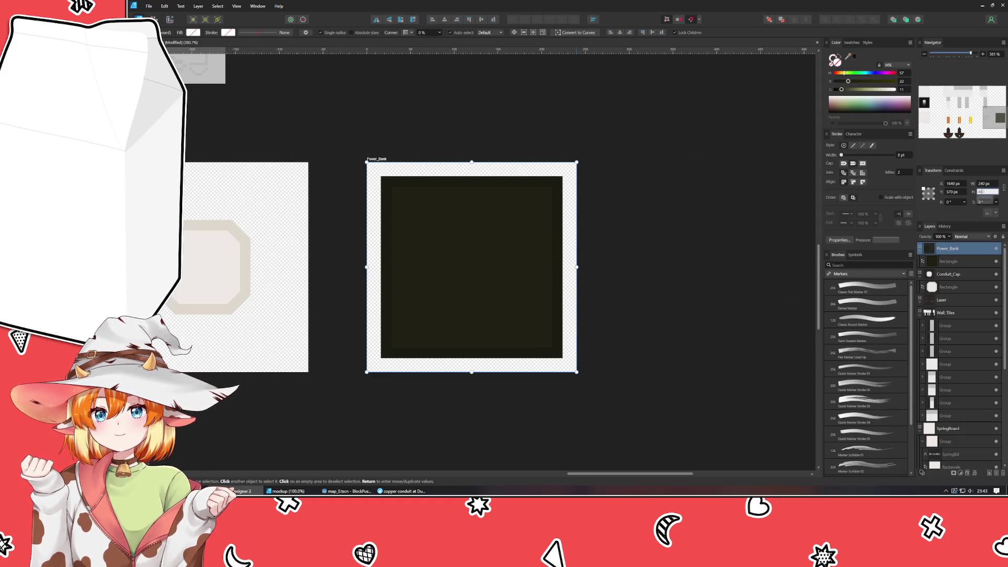
pyautogui.press('Tab')
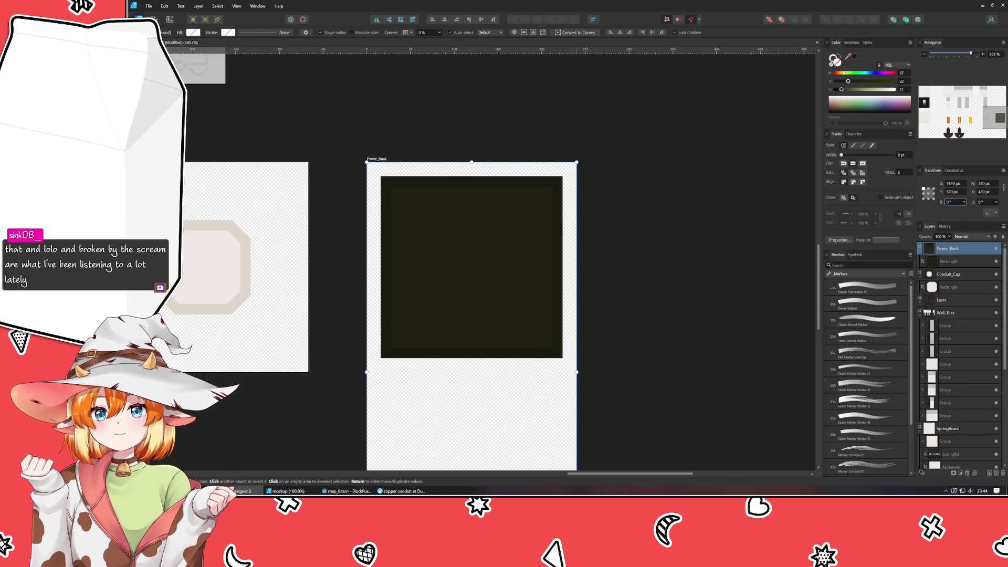
# Alt-drag a copy of the dark square below the original and nudge it down two pixels
pyautogui.hotkey('alt', 'Tab')
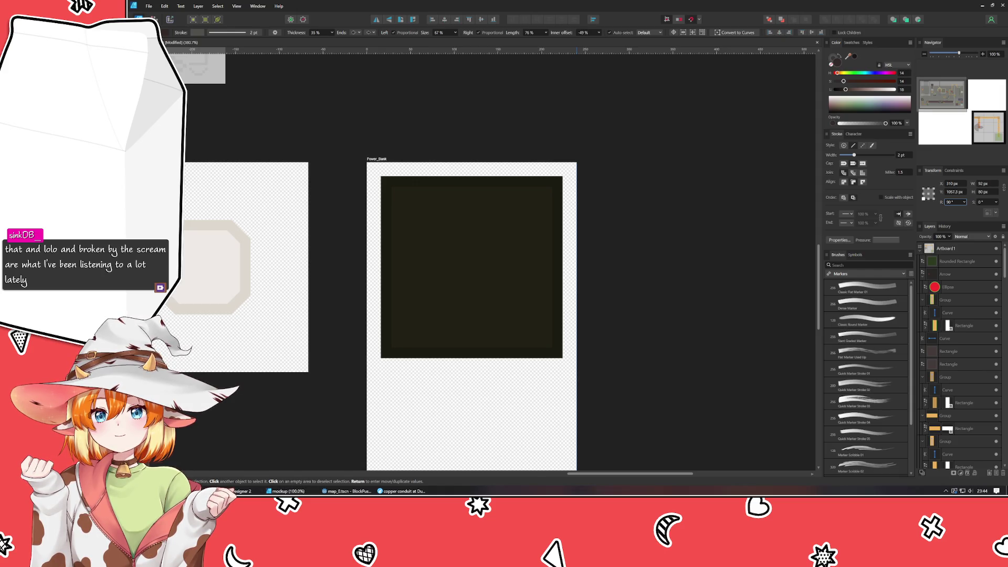
pyautogui.click(502, 239)
pyautogui.scroll(-3, 610, 283)
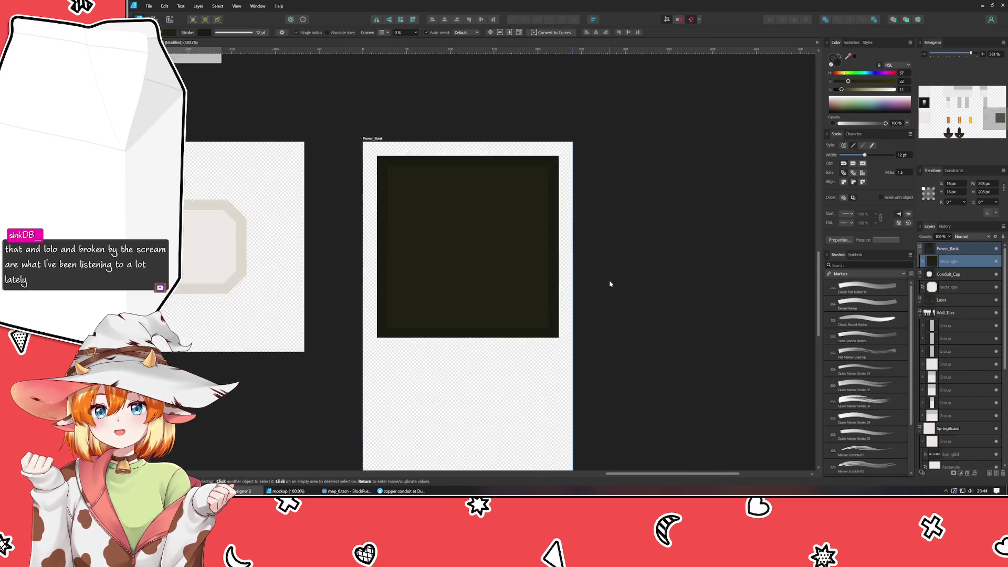
pyautogui.scroll(2, 616, 182)
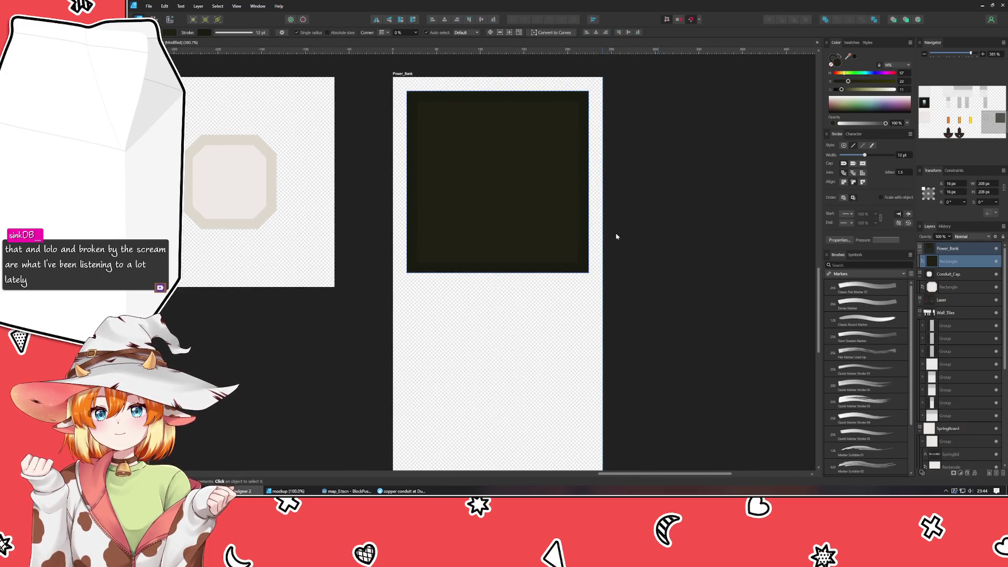
pyautogui.moveTo(530, 212)
pyautogui.mouseDown()
pyautogui.moveTo(565, 268)
pyautogui.moveTo(511, 392)
pyautogui.mouseUp()
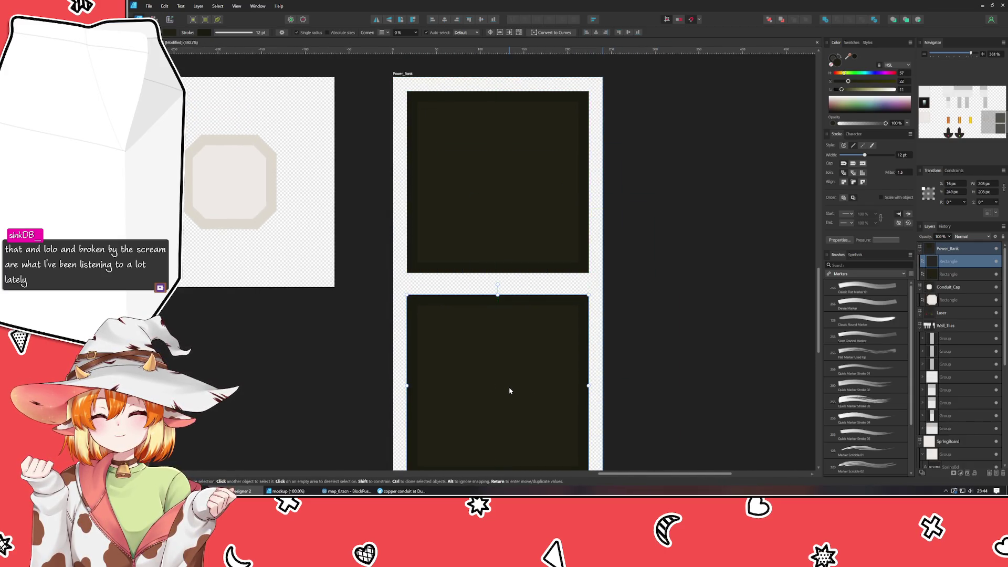
pyautogui.scroll(-2, 510, 357)
pyautogui.press('Down')
pyautogui.press('Down')
pyautogui.press('Down')
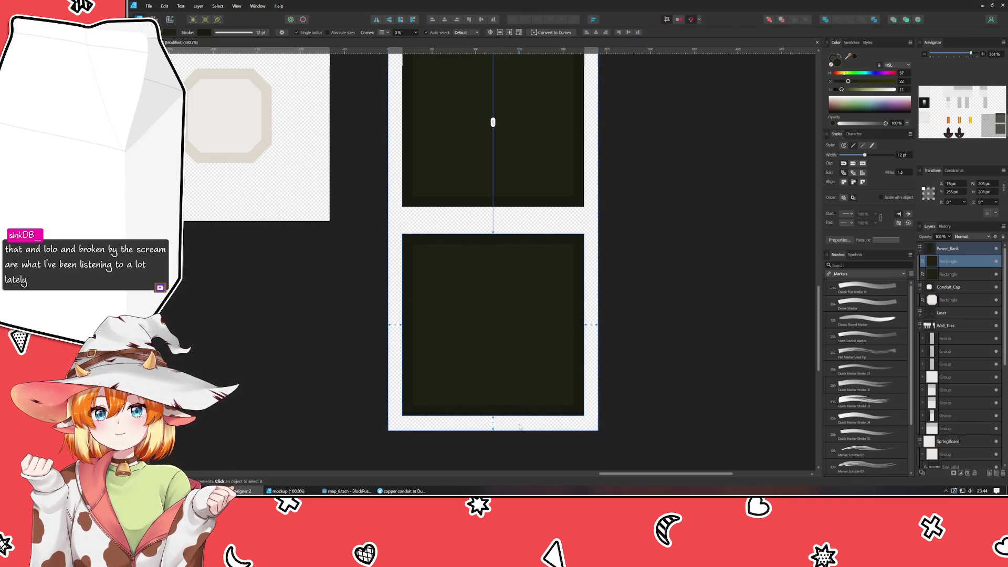
pyautogui.press('Down')
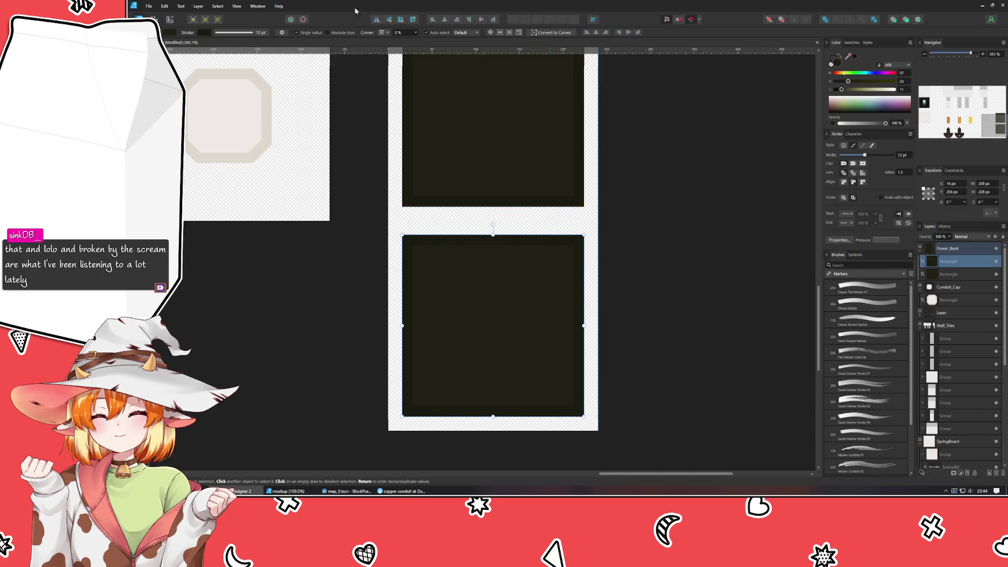
# Add a horizontal guide at Y 240 px between the two squares, then reselect the lower square
pyautogui.moveTo(346, 49)
pyautogui.mouseDown()
pyautogui.moveTo(340, 217)
pyautogui.moveTo(423, 220)
pyautogui.mouseUp()
pyautogui.click(326, 306)
pyautogui.click(513, 317)
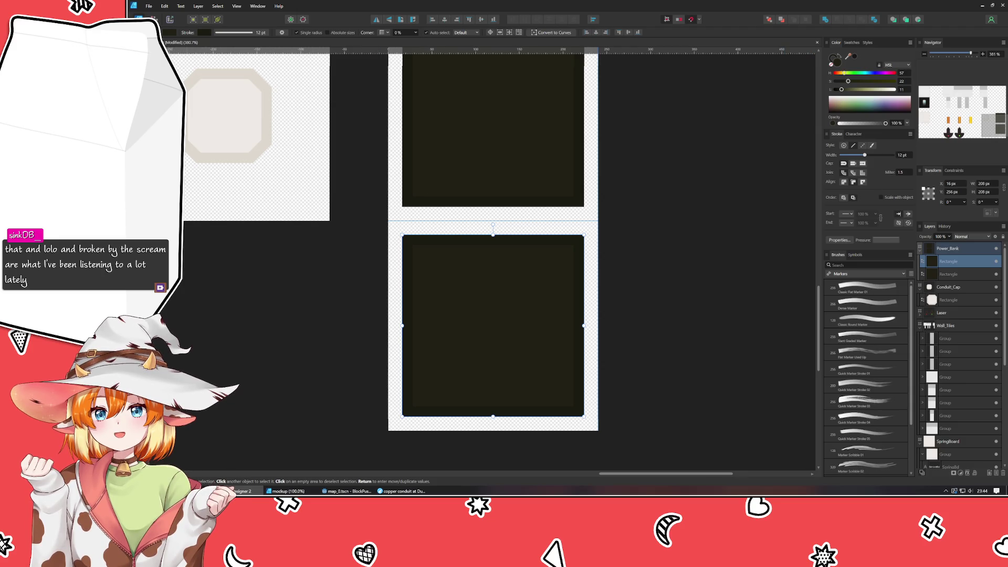
# Draw a closed six-point zigzag lightning bolt inside the lower square with the Pen tool
pyautogui.press('p')
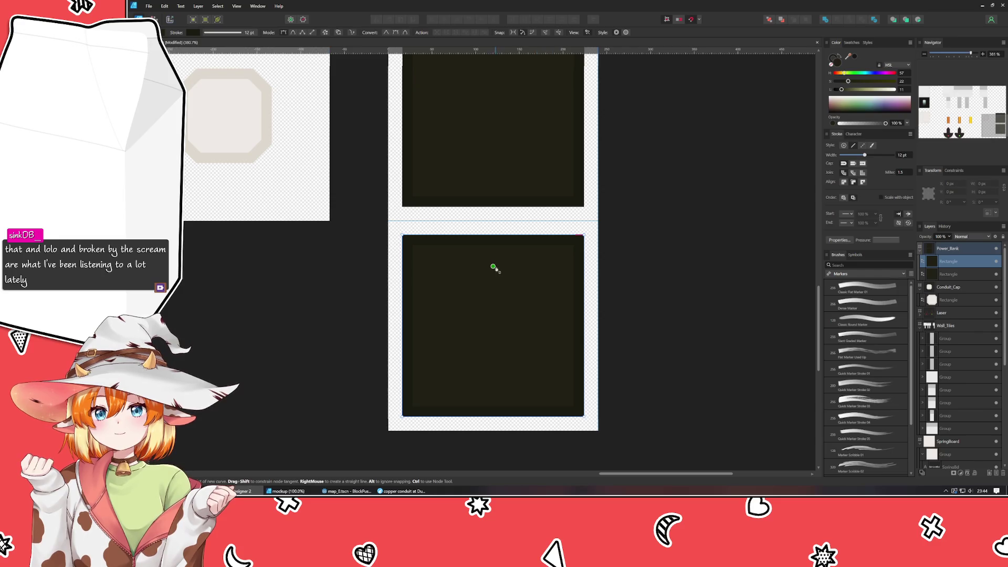
pyautogui.click(508, 264)
pyautogui.click(456, 314)
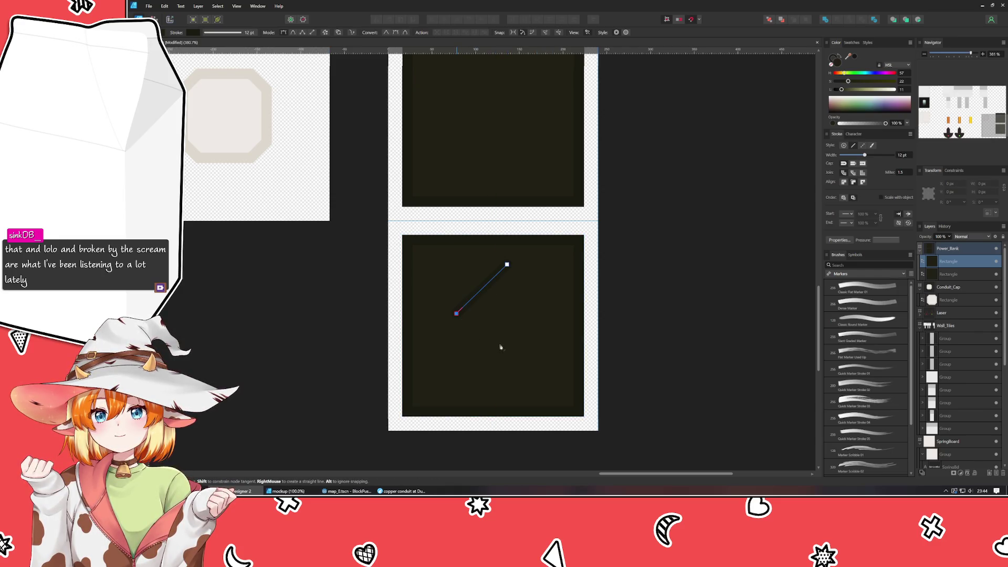
pyautogui.click(501, 351)
pyautogui.click(466, 401)
pyautogui.click(534, 356)
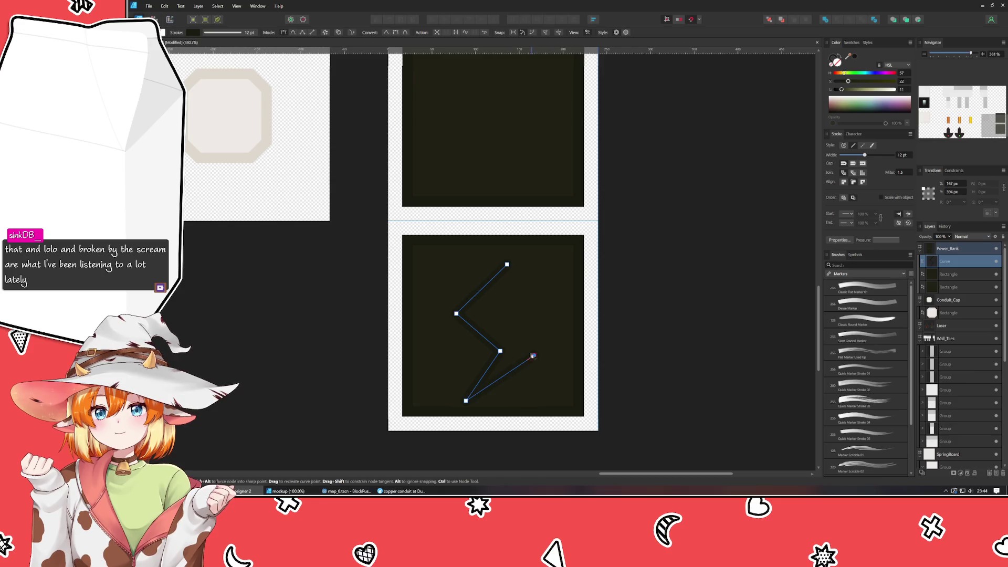
pyautogui.click(497, 311)
pyautogui.click(508, 264)
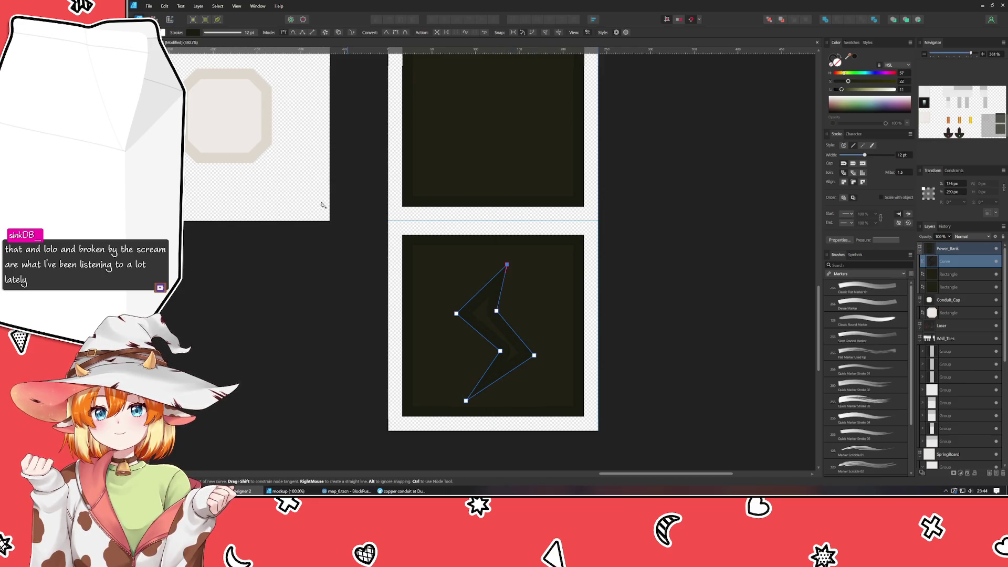
# Give the bolt a white fill and reposition its points to refine the shape
pyautogui.press('a')
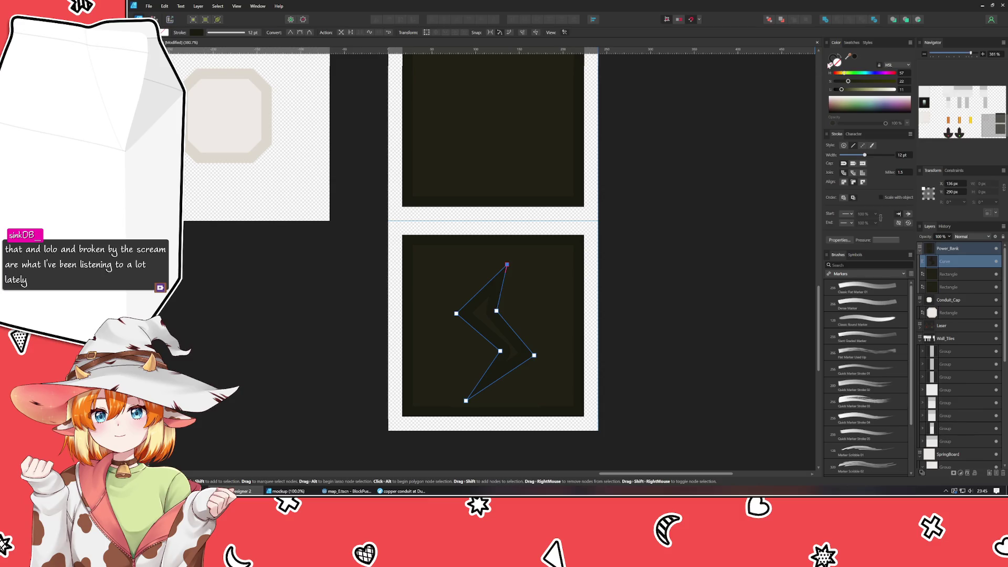
pyautogui.click(829, 64)
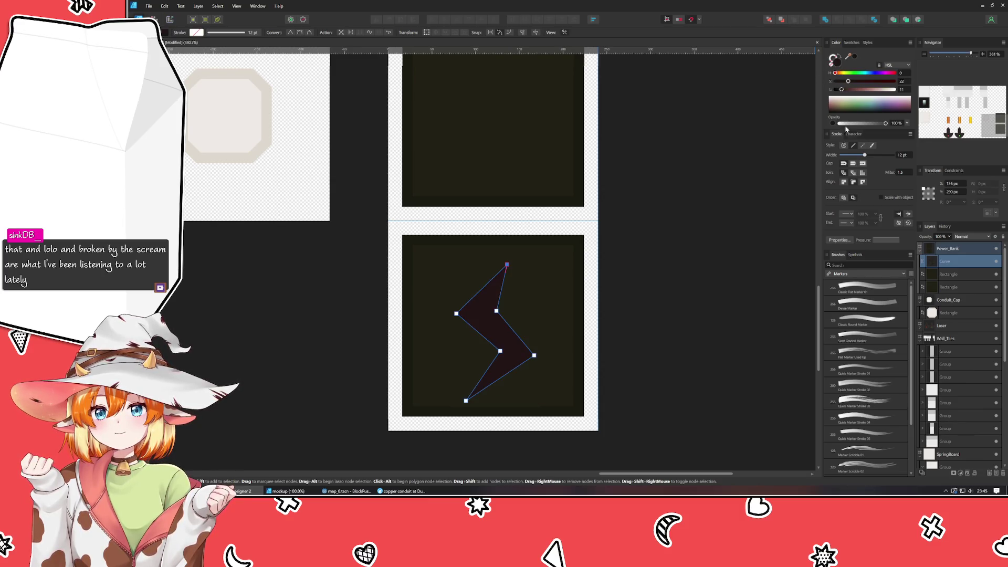
pyautogui.click(894, 89)
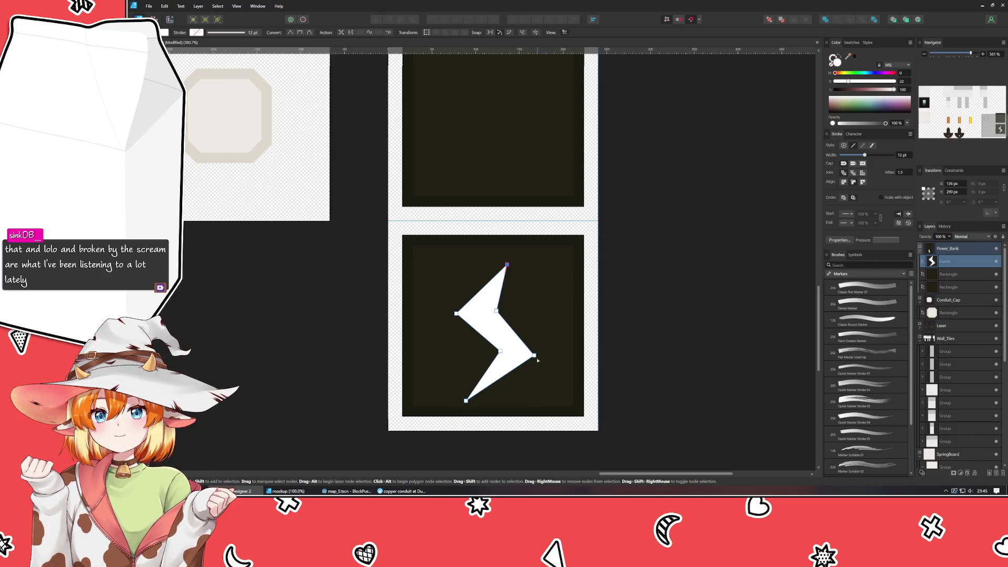
pyautogui.moveTo(535, 356); pyautogui.dragTo(535, 353)
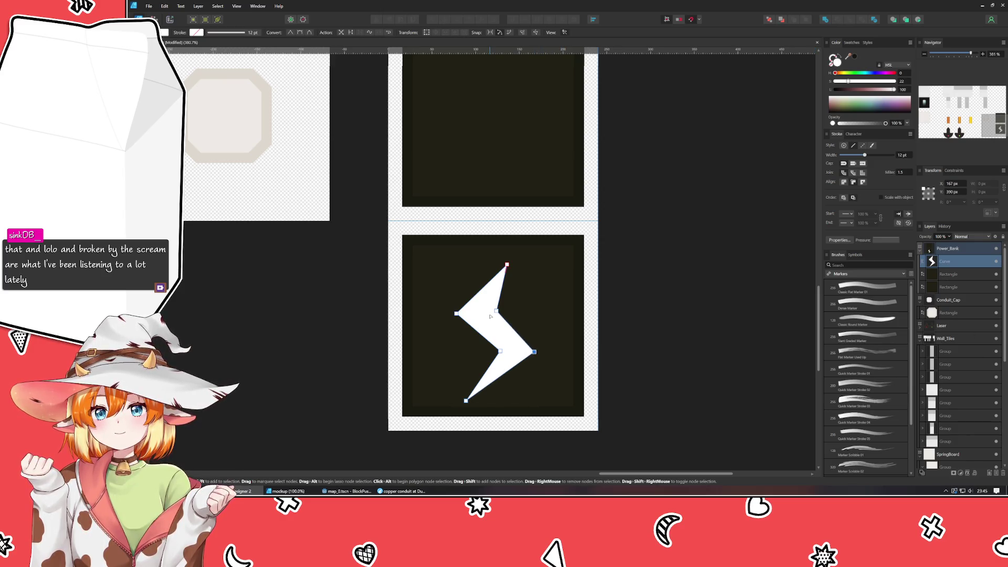
pyautogui.moveTo(496, 311); pyautogui.dragTo(490, 311)
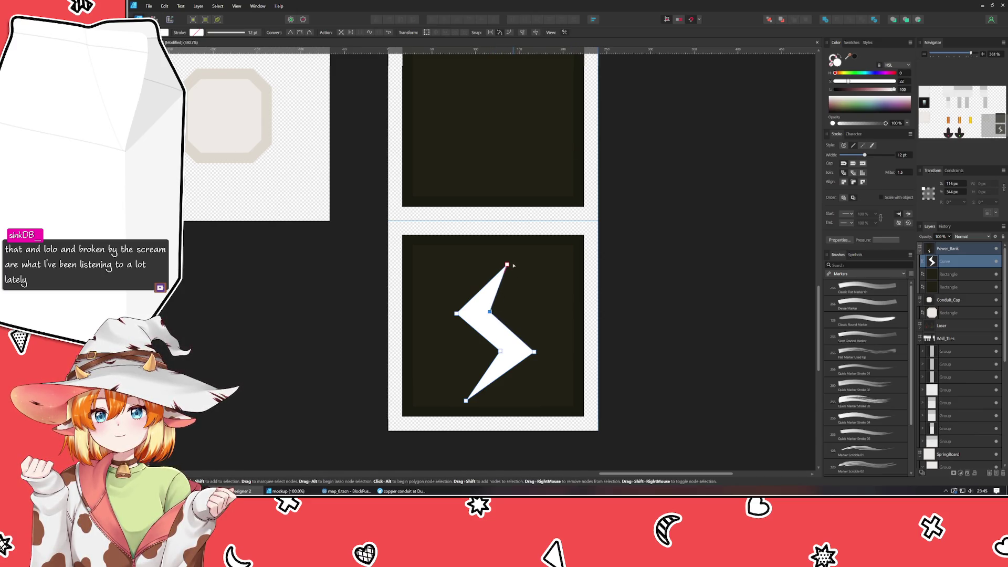
pyautogui.moveTo(514, 266); pyautogui.dragTo(523, 266)
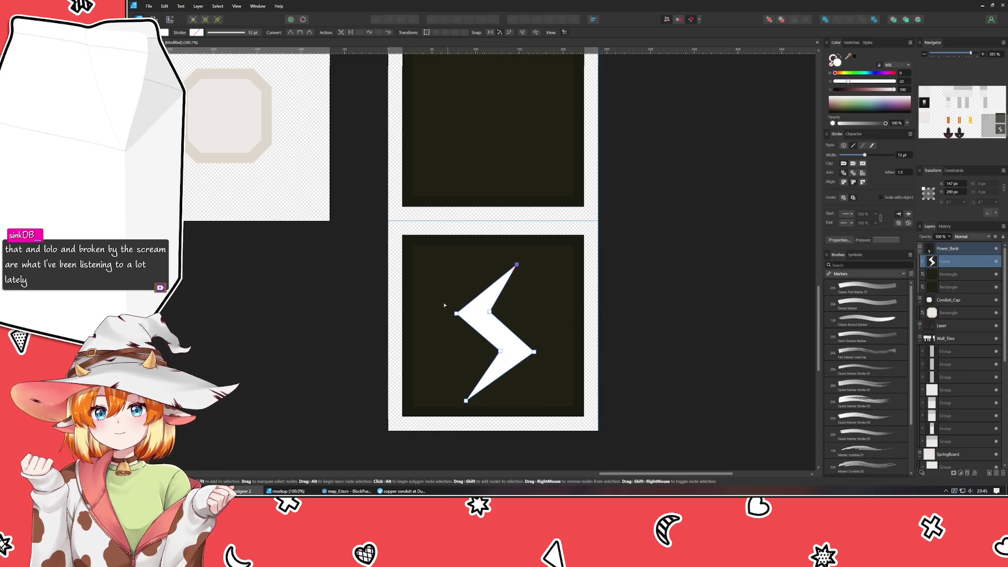
pyautogui.moveTo(445, 305)
pyautogui.mouseDown()
pyautogui.moveTo(533, 331)
pyautogui.moveTo(492, 307)
pyautogui.moveTo(585, 368)
pyautogui.mouseUp()
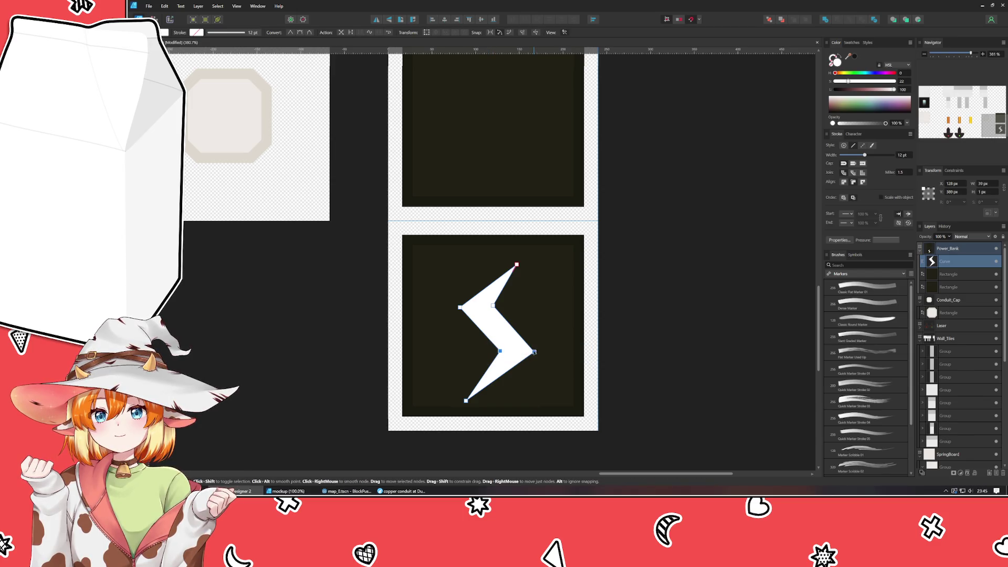
# Line up the bolt's middle and right points and set its blend mode to Erase
pyautogui.press('Left')
pyautogui.press('Left')
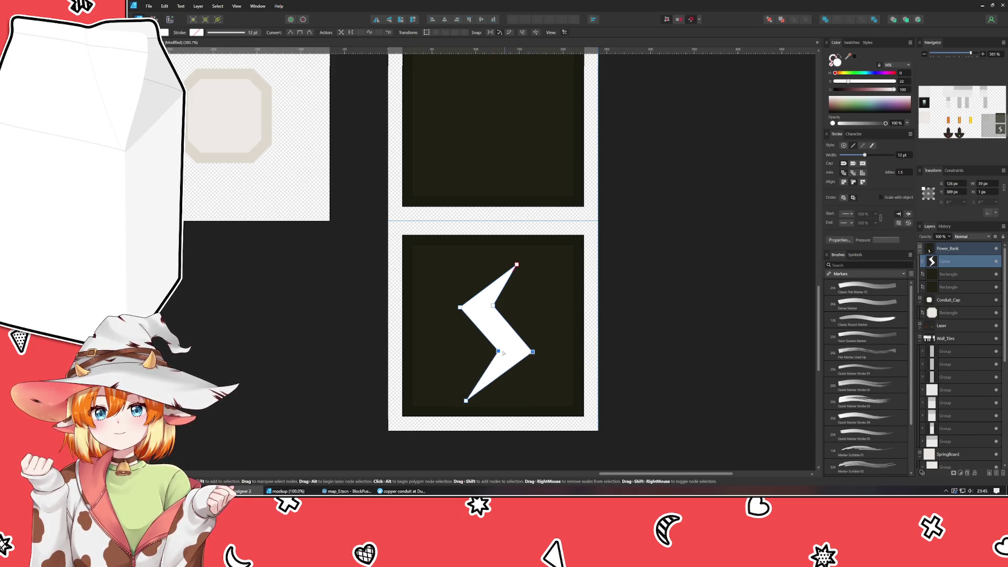
pyautogui.moveTo(498, 350); pyautogui.dragTo(492, 351)
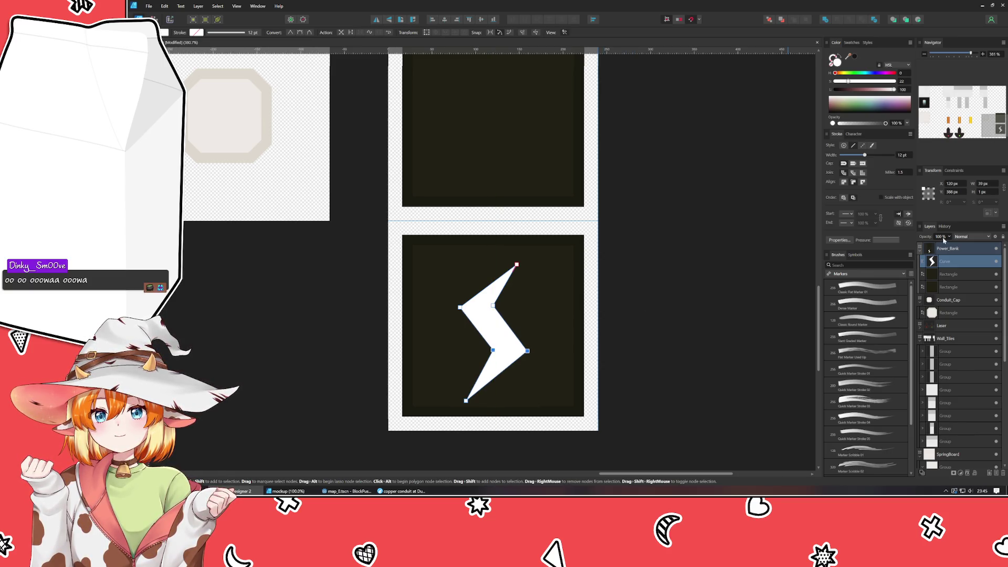
pyautogui.click(971, 237)
pyautogui.click(971, 237)
pyautogui.click(971, 237)
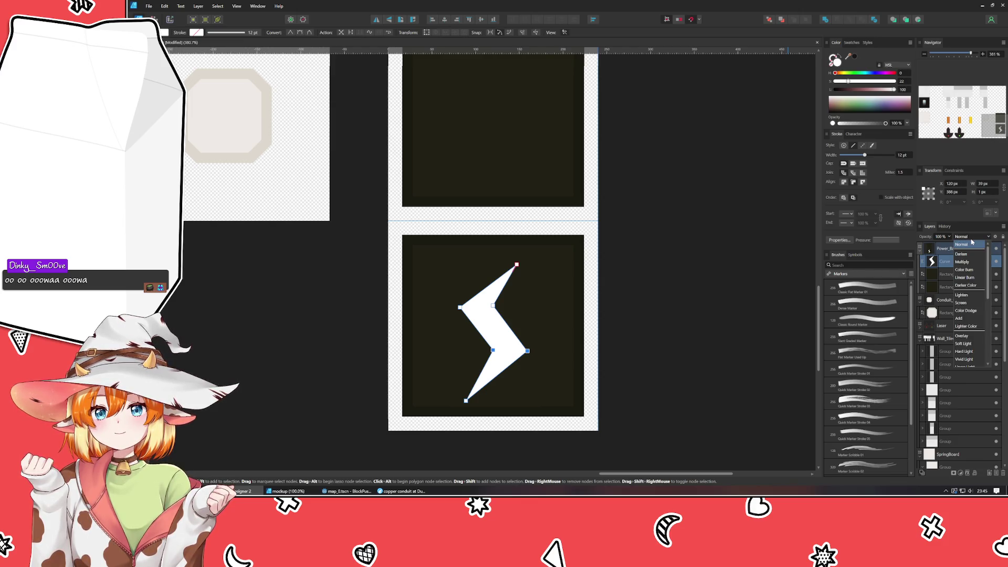
pyautogui.scroll(-3, 960, 322)
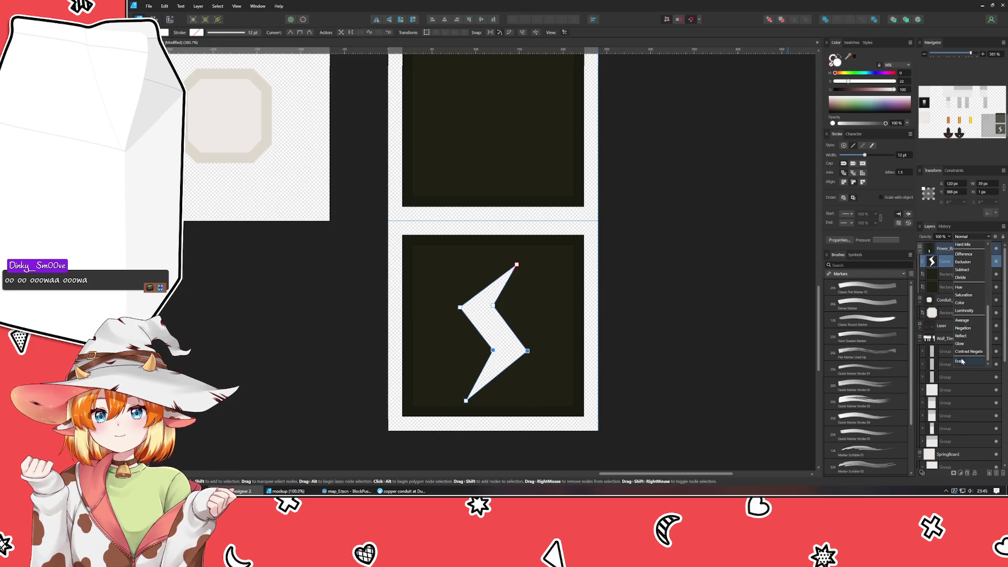
pyautogui.click(960, 329)
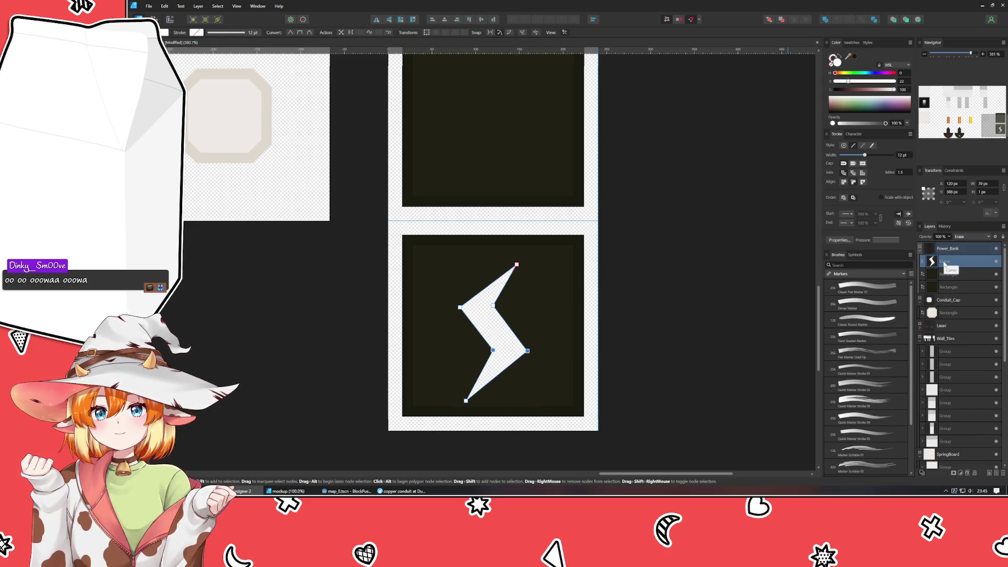
# Group the bolt with the lower square using Ctrl+G and clear the selection
pyautogui.keyDown('shift'); pyautogui.click(955, 279); pyautogui.keyUp('shift')
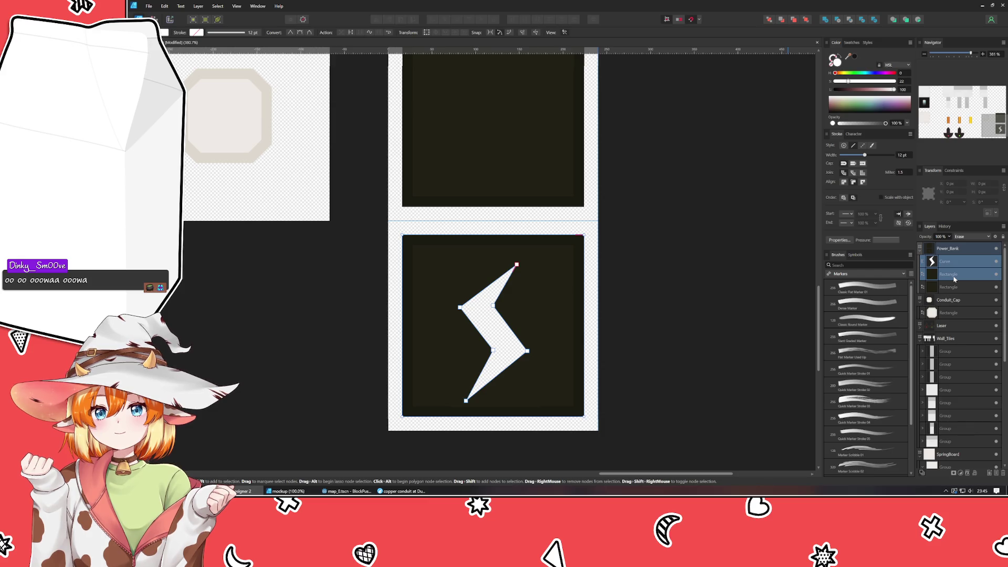
pyautogui.hotkey('ctrl', 'g')
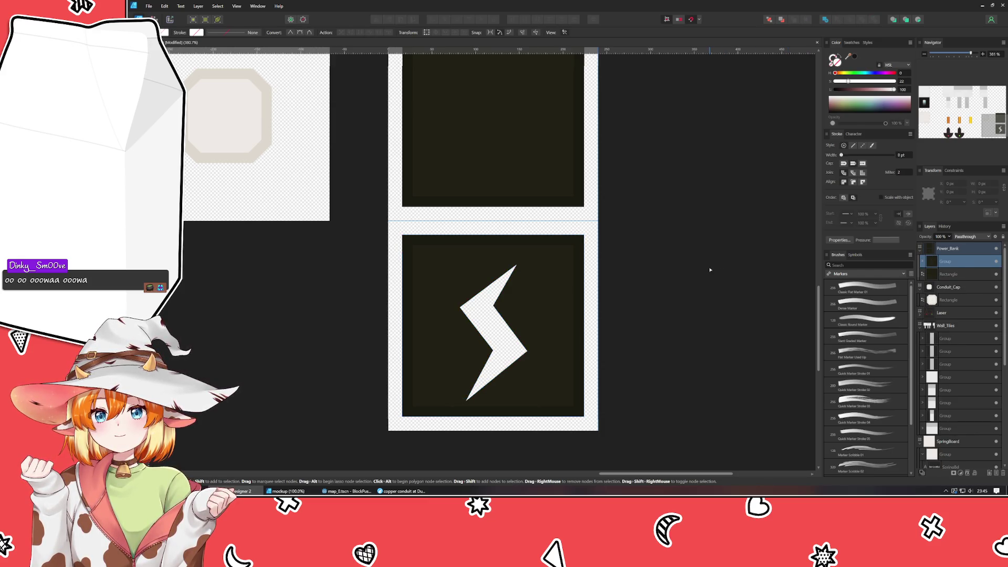
pyautogui.click(709, 266)
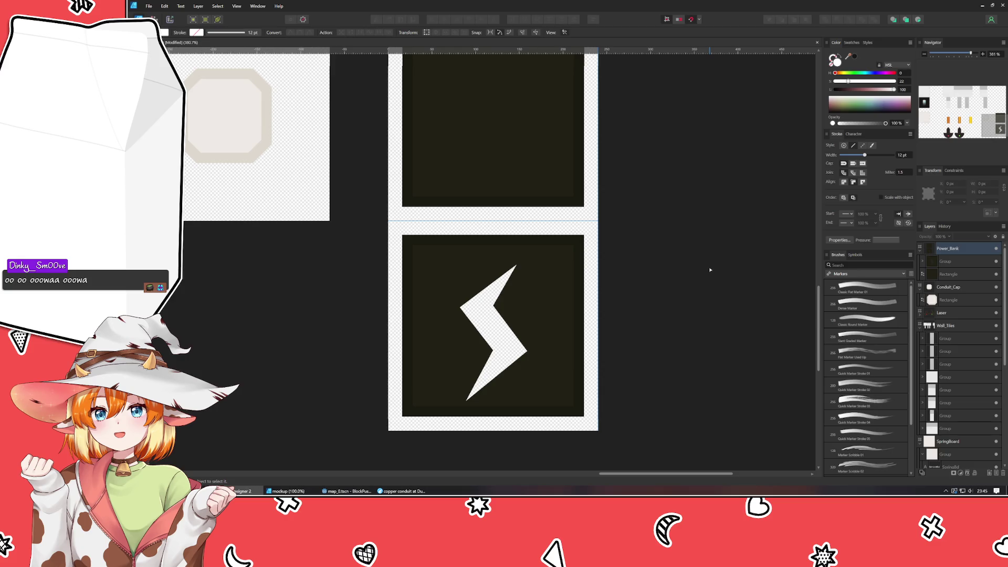